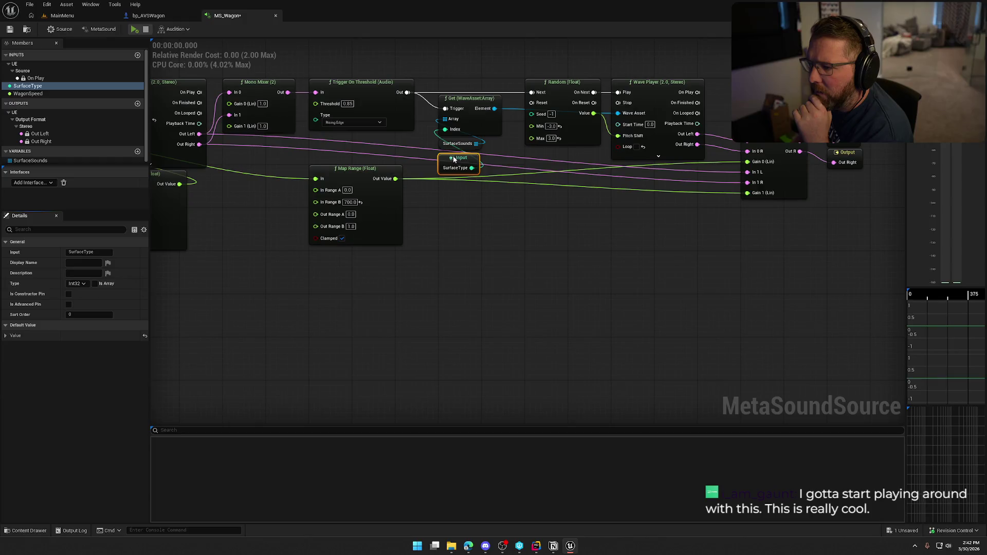
- Nudge the SurfaceType input node upward and pan to bring the first Wave Player into view
mouse_move(454, 159)
left_mouse_down()
mouse_move(432, 137)
mouse_move(441, 80)
left_mouse_up()
left_click(502, 196)
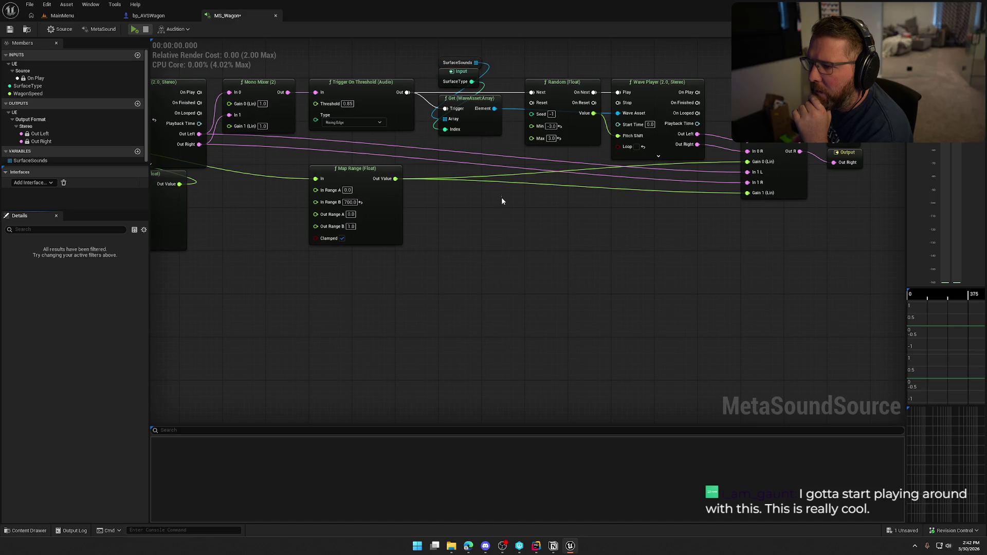
mouse_move(519, 261)
left_mouse_down()
mouse_move(555, 254)
mouse_move(594, 269)
left_mouse_up()
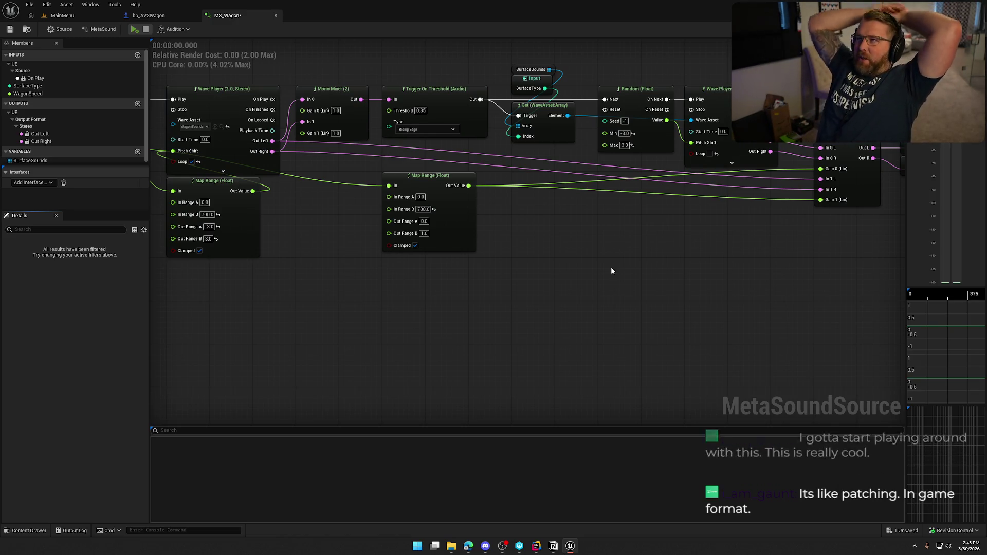
mouse_move(612, 271)
left_mouse_down()
mouse_move(605, 371)
mouse_move(616, 354)
left_mouse_up()
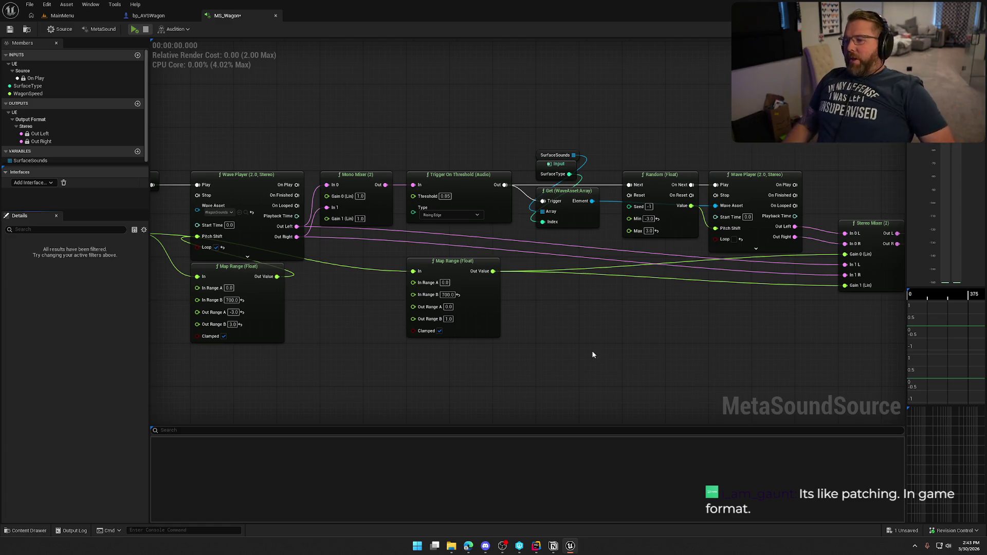
- Marquee-select the Mono Mixer to Wave Player chain, dismiss its menu, and open the Content Drawer
mouse_move(375, 124)
left_mouse_down()
mouse_move(663, 206)
mouse_move(747, 181)
left_mouse_up()
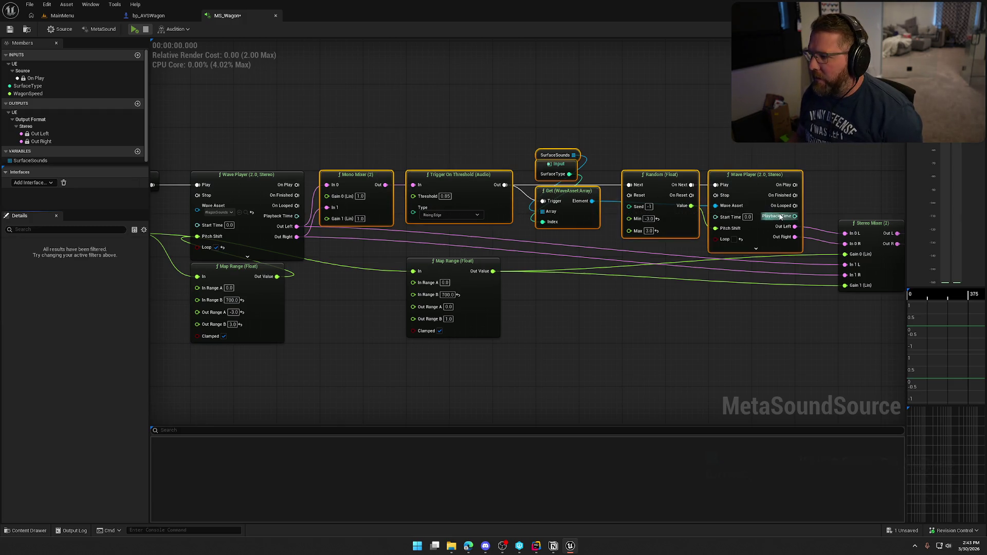
right_click(747, 181)
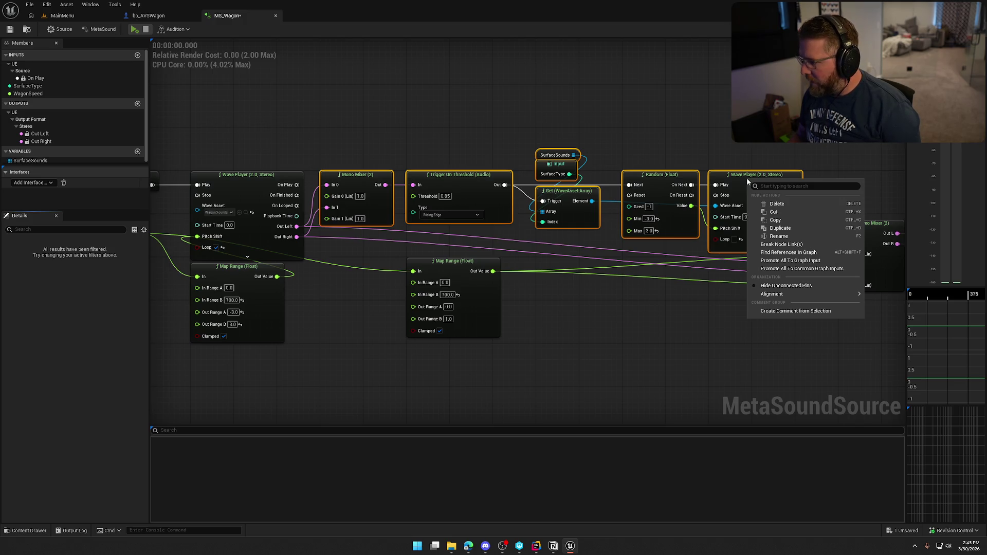
left_click(656, 308)
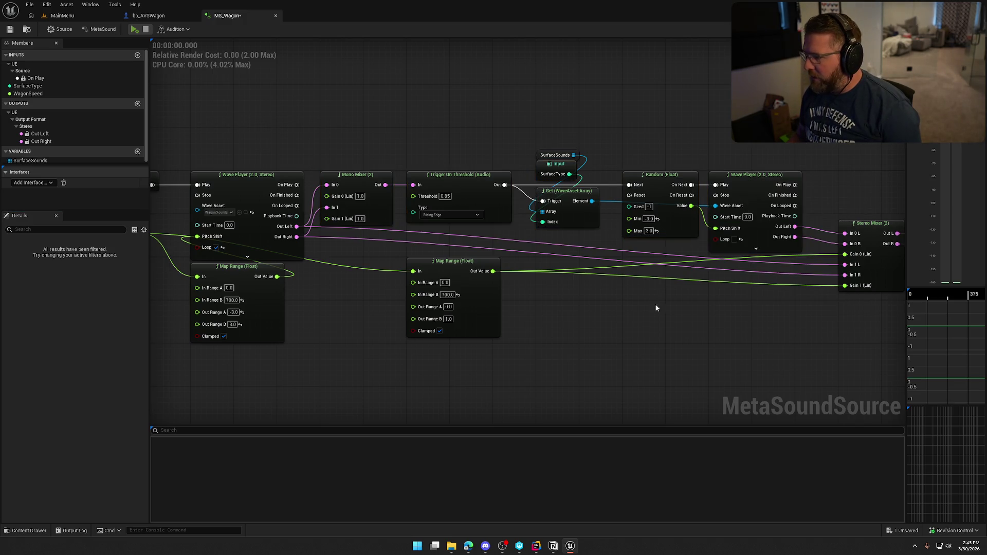
key("ctrl+space")
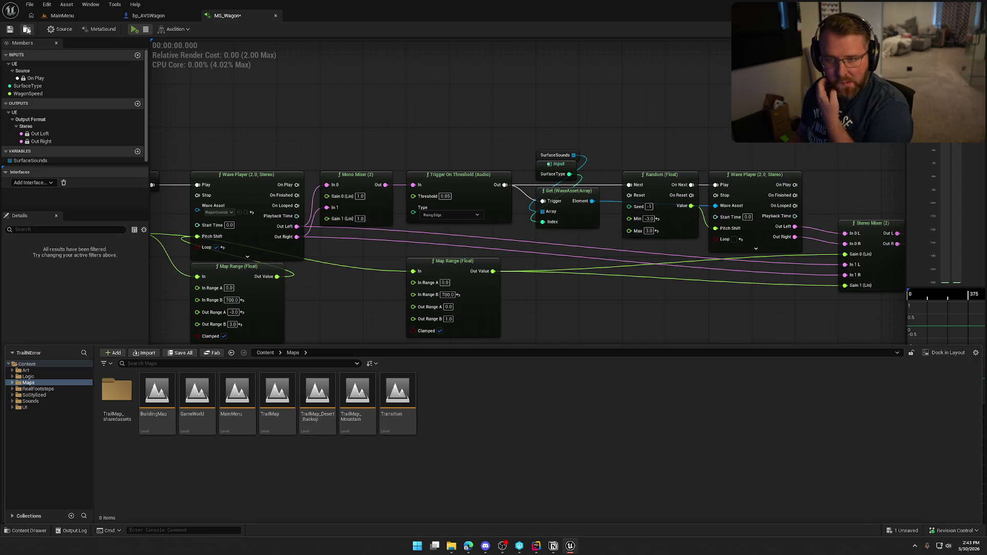
- Browse the Sounds folder and start a 'meta' asset search, then cancel, close the drawer, and reselect the node chain
left_click(26, 30)
right_click(635, 453)
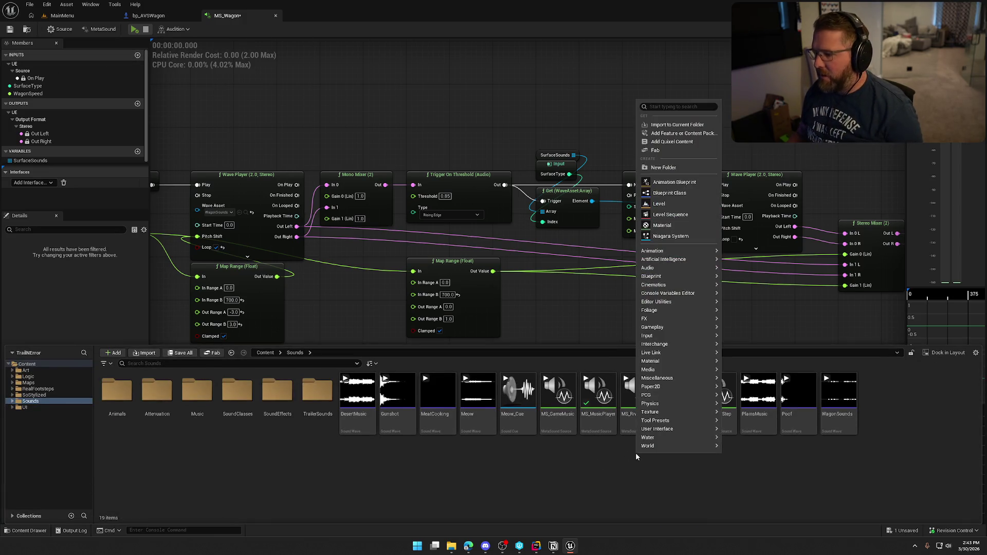
type("meta")
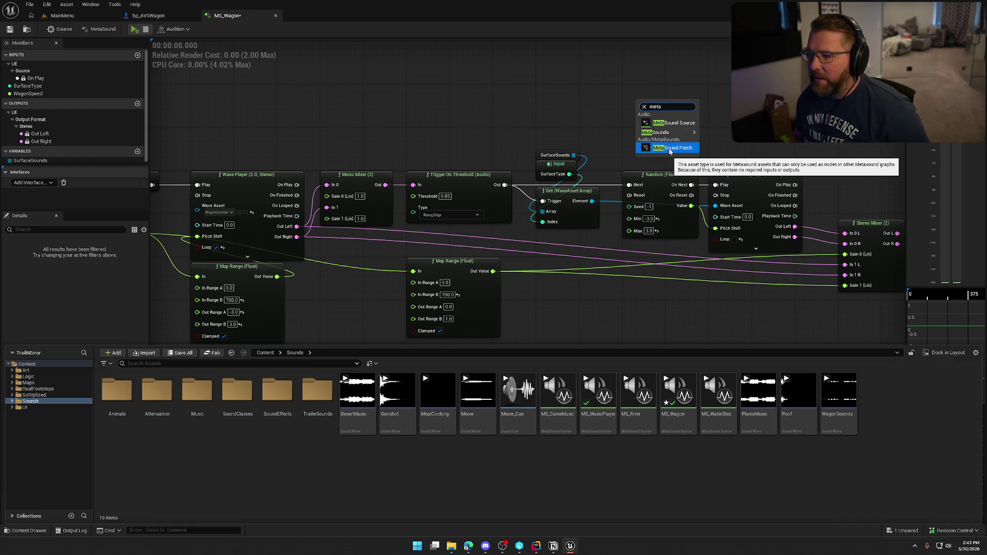
left_click(499, 133)
left_click_drag(414, 162, 712, 185)
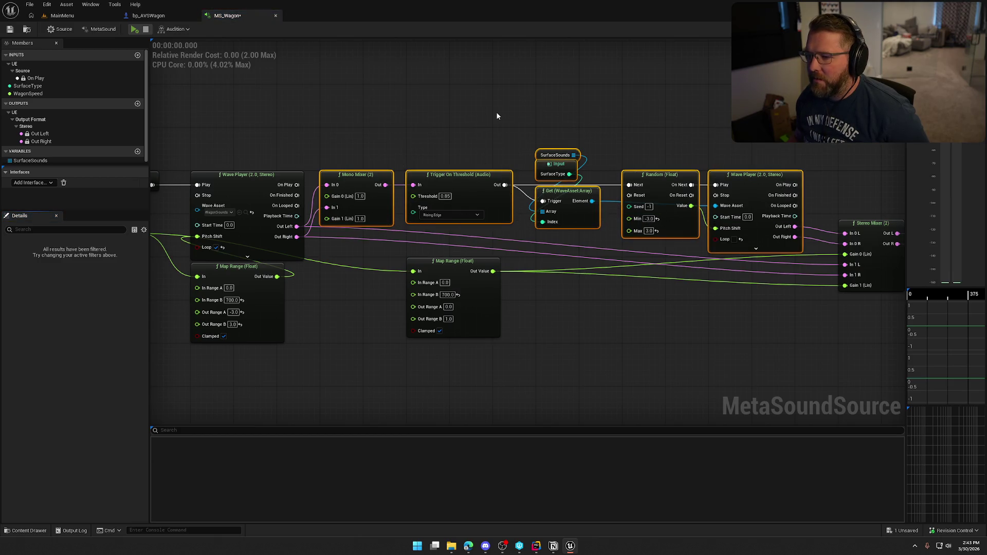
- Pan around the graph, briefly selecting the seven nodes around the surface-sound lookup
left_click(521, 94)
mouse_move(521, 95)
left_mouse_down()
mouse_move(341, 48)
mouse_move(450, 77)
left_mouse_up()
mouse_move(554, 111)
left_mouse_down()
mouse_move(628, 104)
mouse_move(574, 101)
left_mouse_up()
left_click_drag(298, 109, 732, 195)
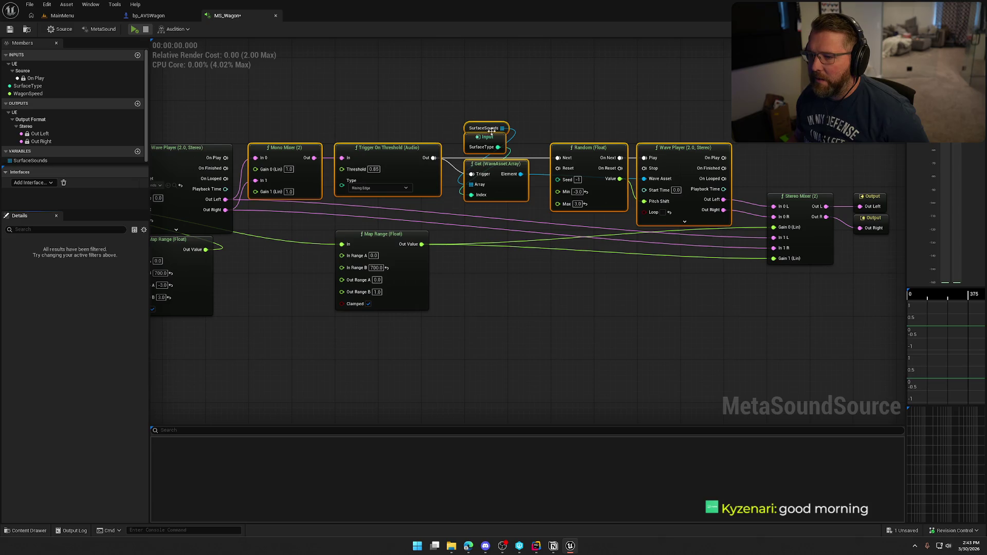
left_click(478, 80)
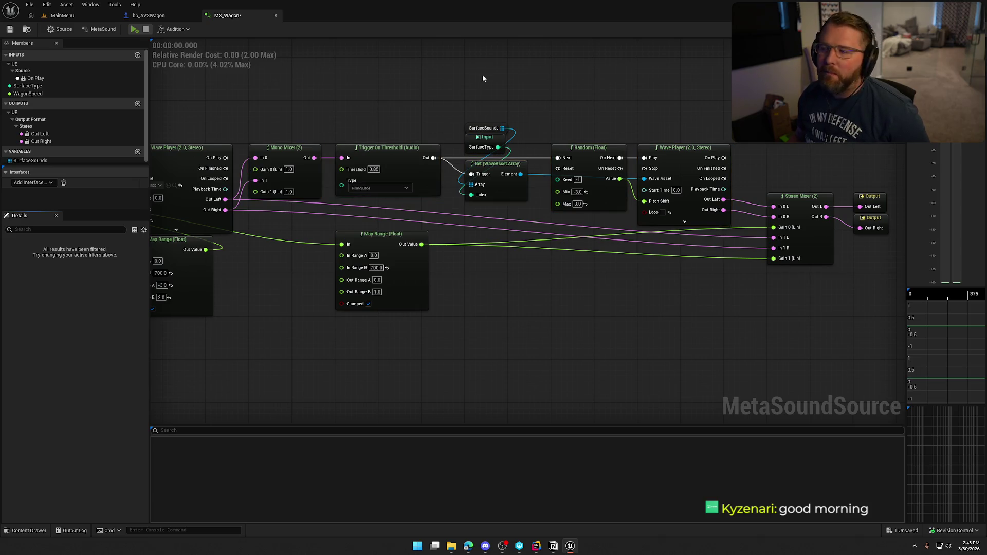
mouse_move(482, 77)
left_mouse_down()
mouse_move(532, 82)
mouse_move(652, 16)
left_mouse_up()
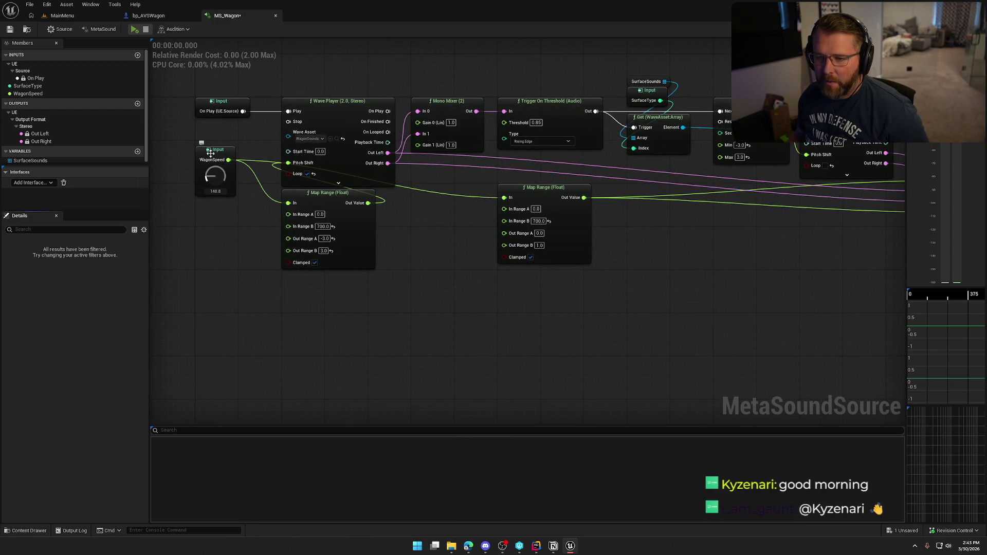
- Move the WagonSpeed input node lower, deselect it, and pan back across the graph
left_click_drag(211, 159, 211, 191)
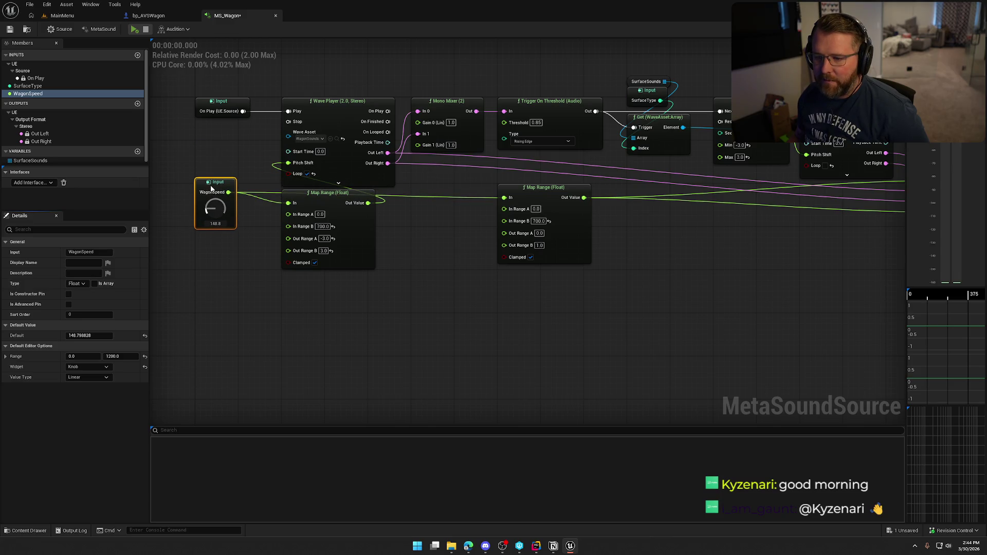
left_click(340, 359)
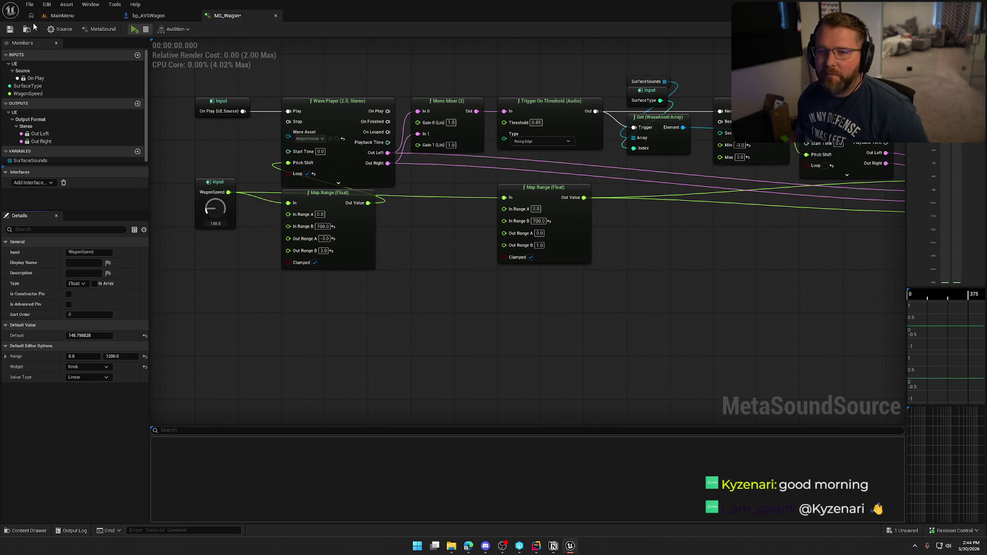
mouse_move(635, 325)
left_mouse_down()
mouse_move(375, 307)
mouse_move(435, 288)
mouse_move(661, 288)
mouse_move(785, 249)
mouse_move(401, 247)
mouse_move(591, 288)
left_mouse_up()
scroll(667, 271, "up", 2)
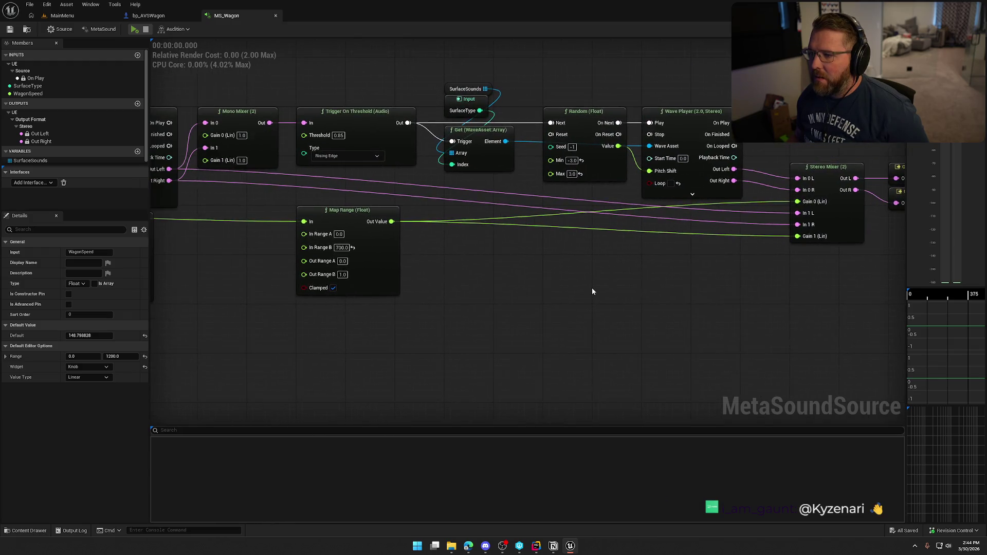
- Briefly audition the wagon sound while panning across the input nodes, then stop it
left_click(135, 29)
left_click_drag(529, 304, 796, 293)
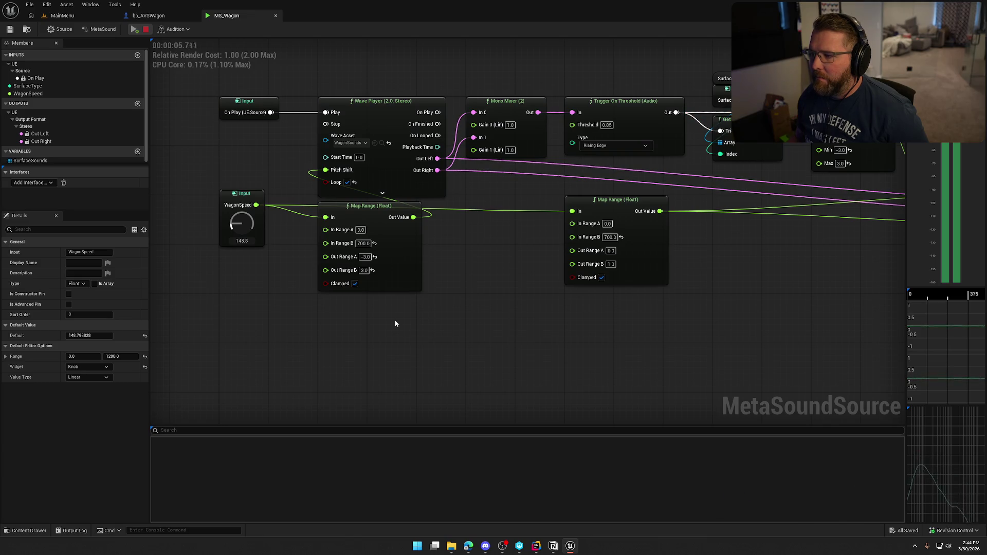
left_click_drag(394, 319, 228, 321)
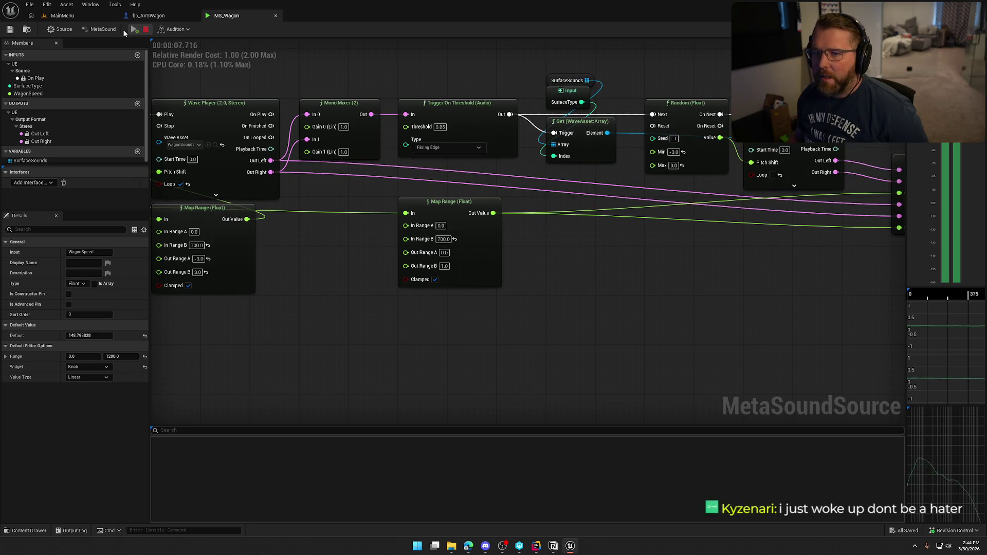
left_click(146, 29)
- Set the Trigger On Threshold threshold to 0.5 and audition the result for about 16 seconds
left_click_drag(647, 288, 738, 285)
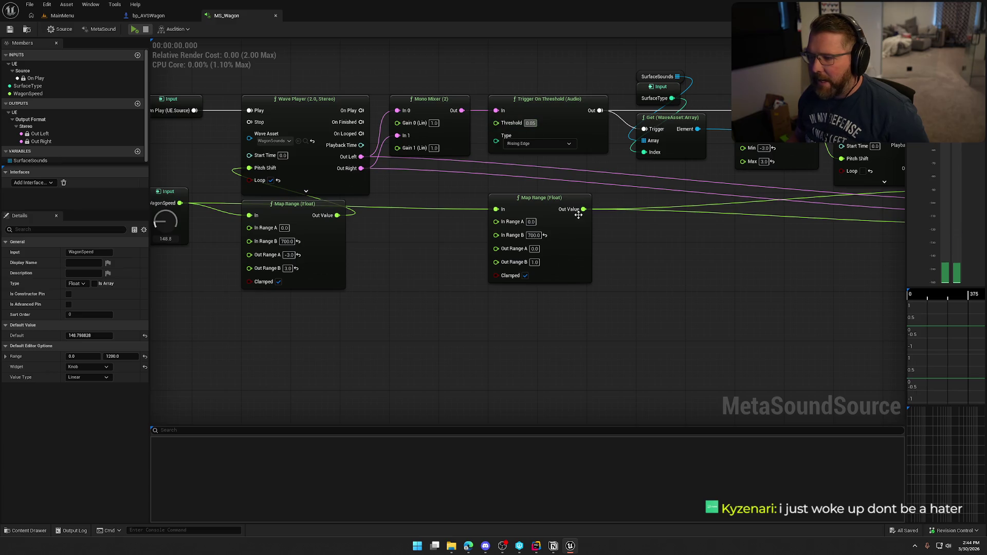
type("0.5")
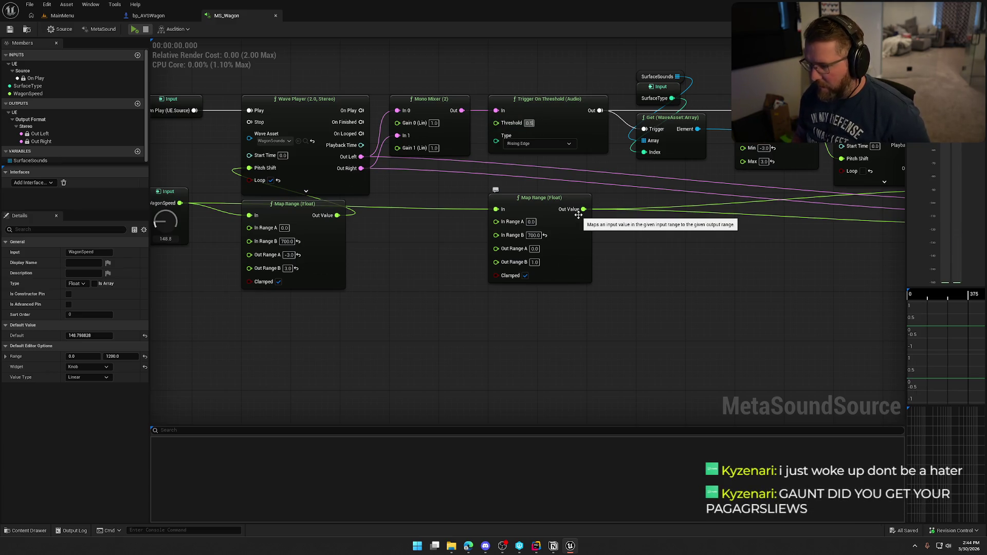
key("Return")
key("space")
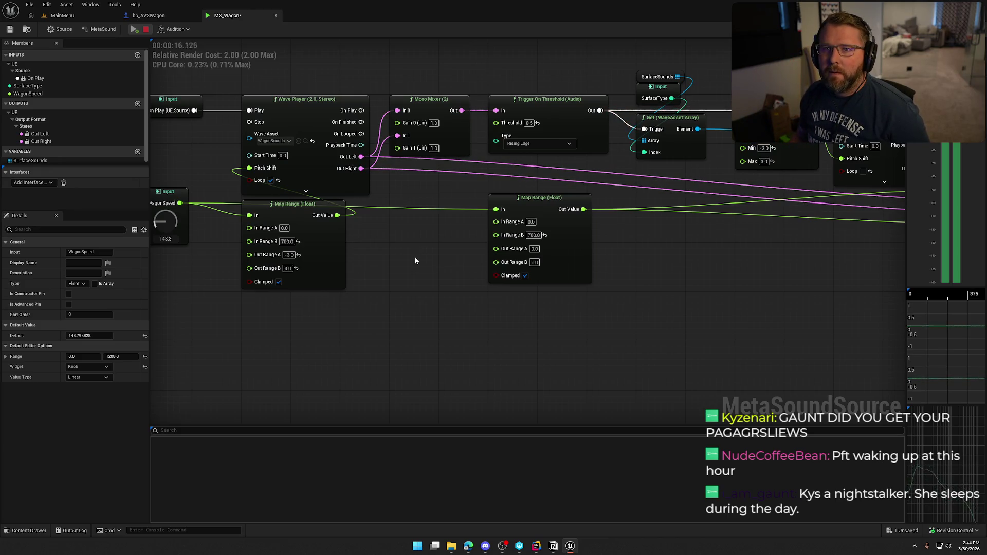
left_click(146, 29)
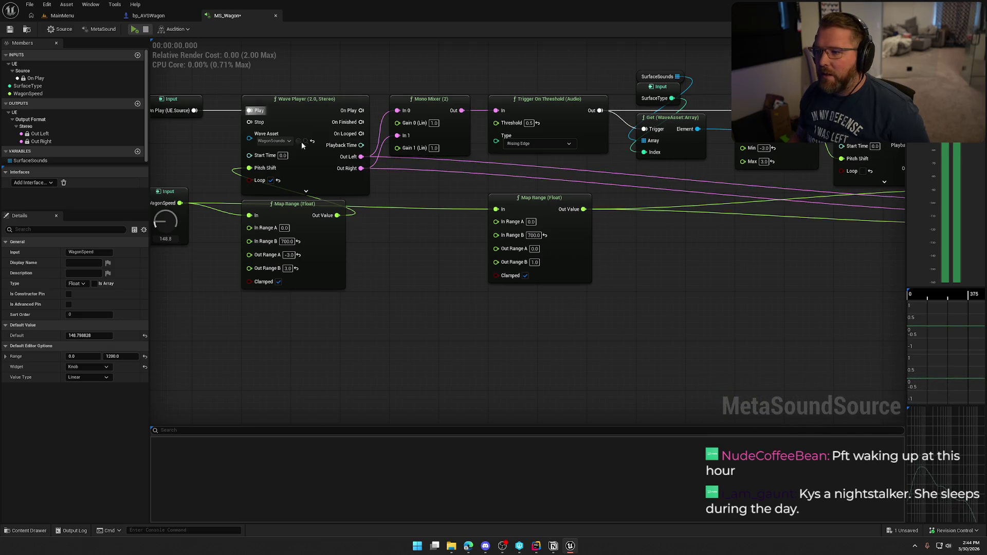
- Set the threshold to 0.1 and briefly audition the wagon sound
left_click(528, 123)
type(".1")
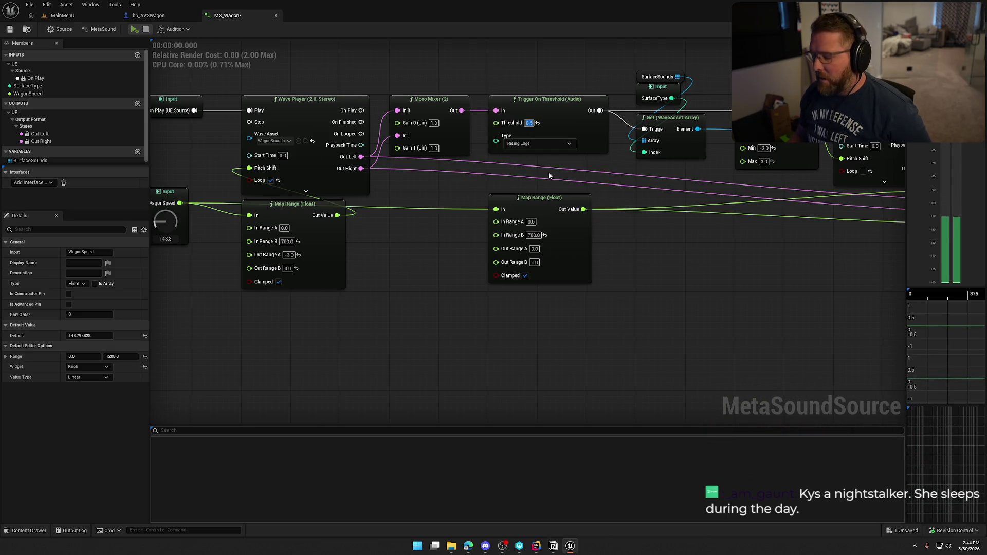
key("Return")
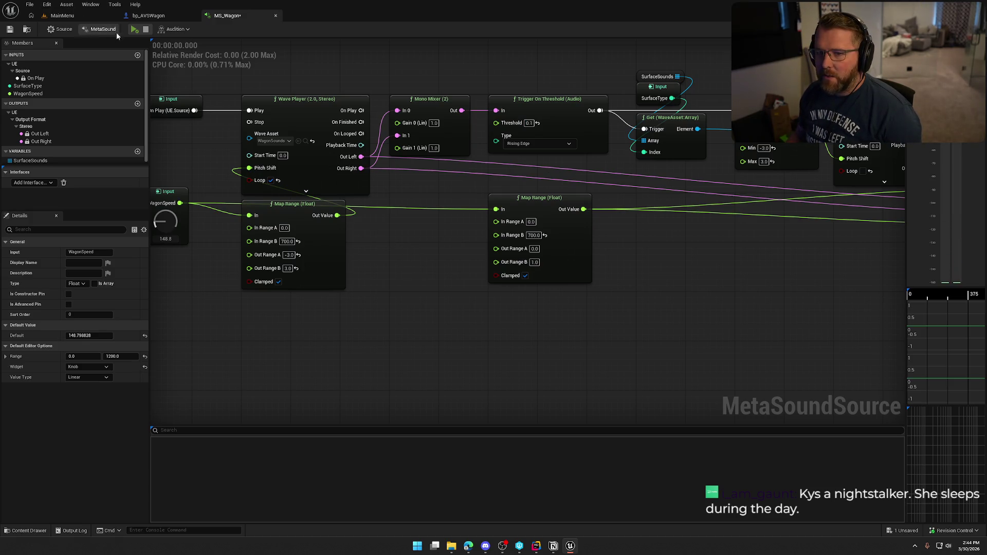
left_click(134, 30)
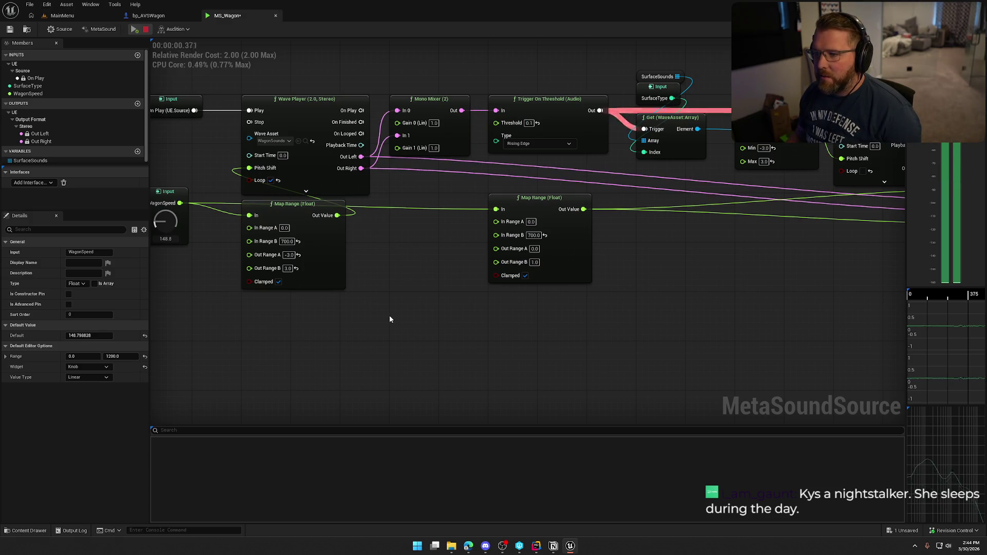
left_click(146, 30)
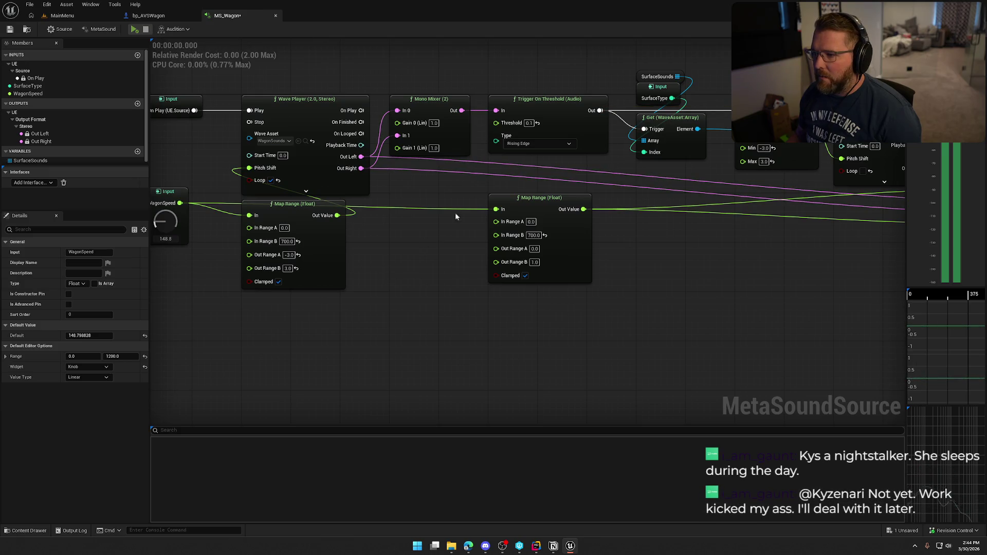
- Change the threshold to 0.25 and audition the wagon sound again
left_click(528, 122)
key("BackSpace")
type("0.25")
key("Return")
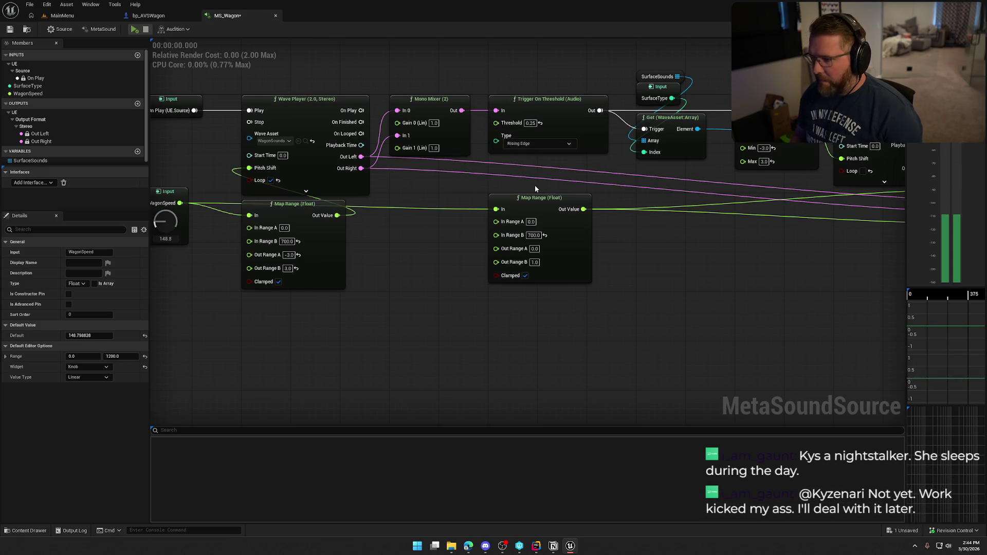
key("space")
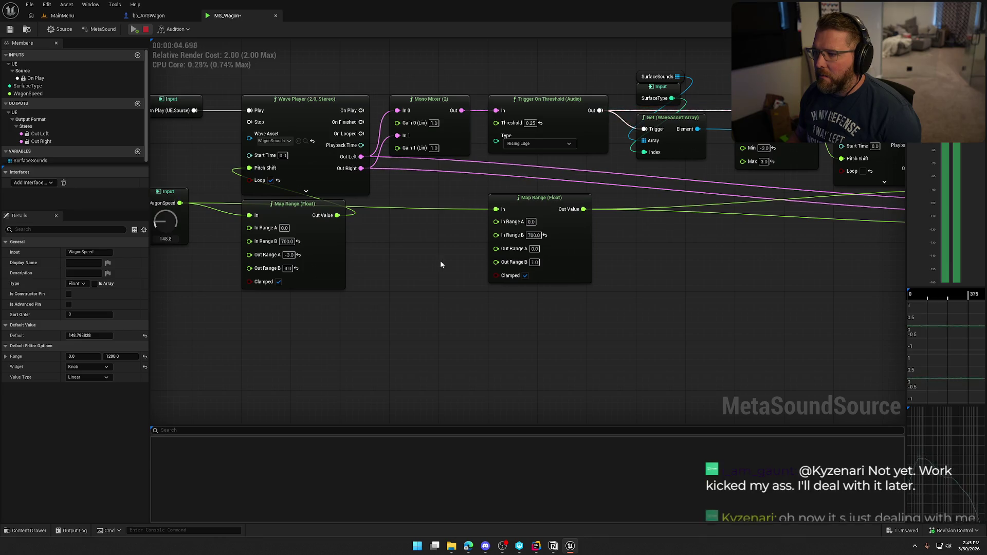
key("space")
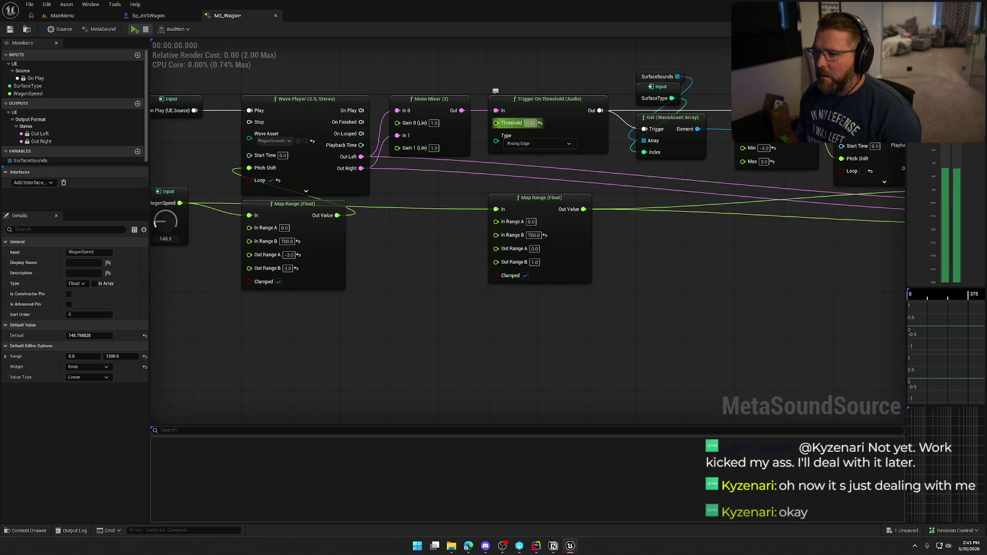
- Reset the threshold to its 0.85 default, save MS_Wagon, and audition it for about 7 seconds
left_click(540, 122)
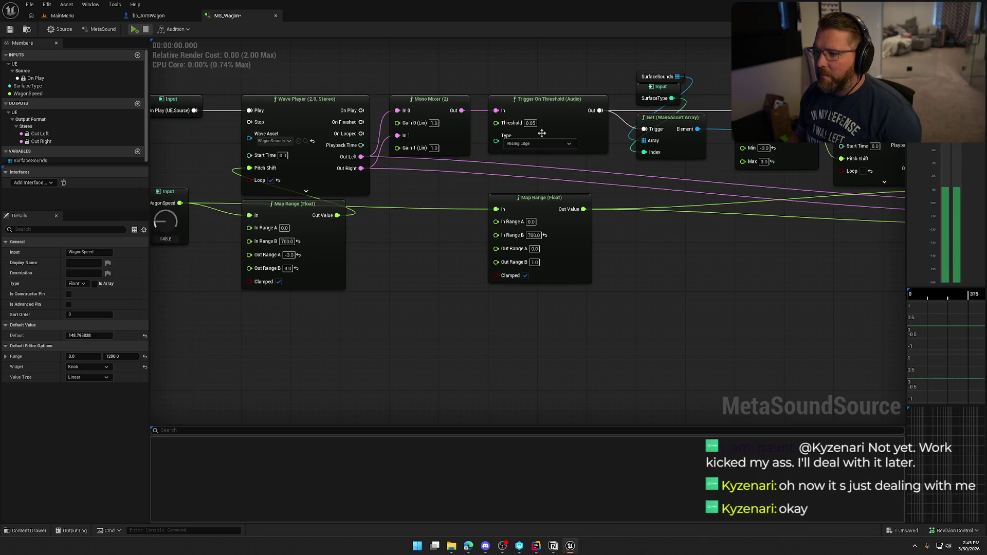
left_click(10, 29)
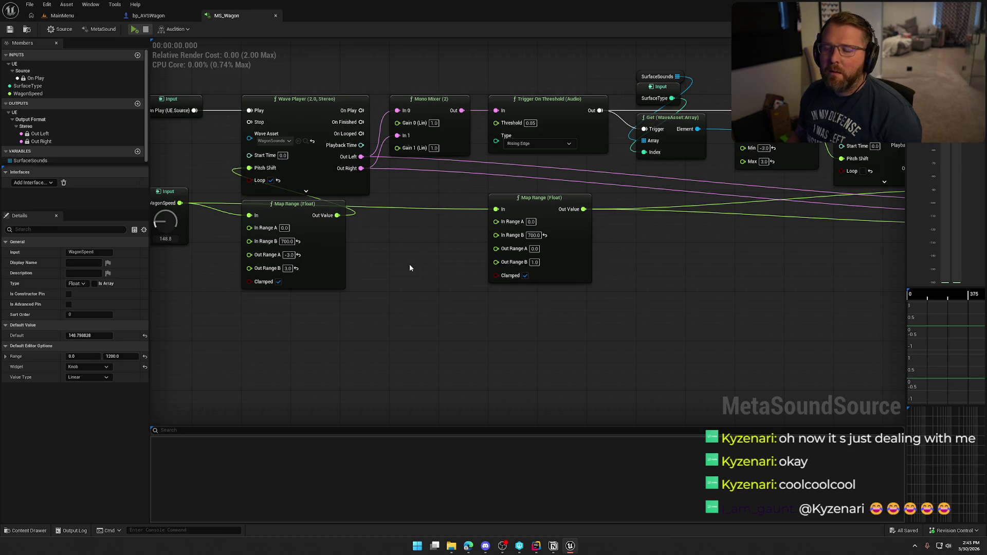
left_click(134, 29)
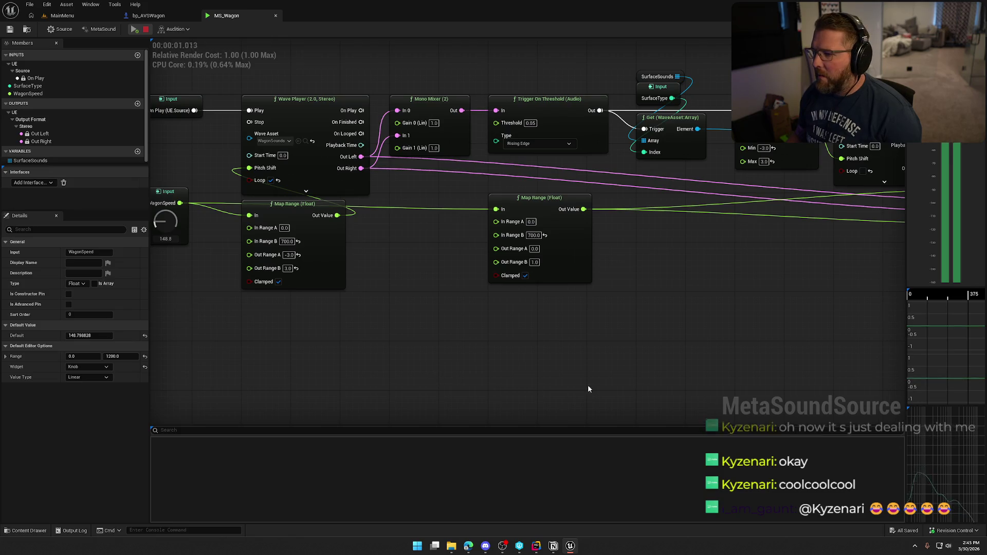
mouse_move(587, 385)
left_mouse_down()
mouse_move(438, 335)
mouse_move(551, 352)
left_mouse_up()
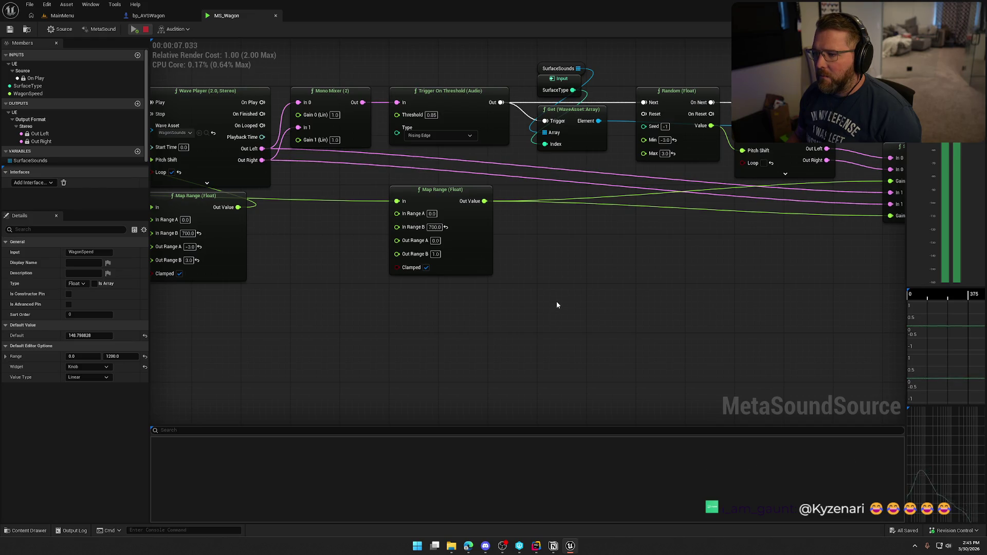
left_click(146, 28)
left_click_drag(523, 84, 568, 118)
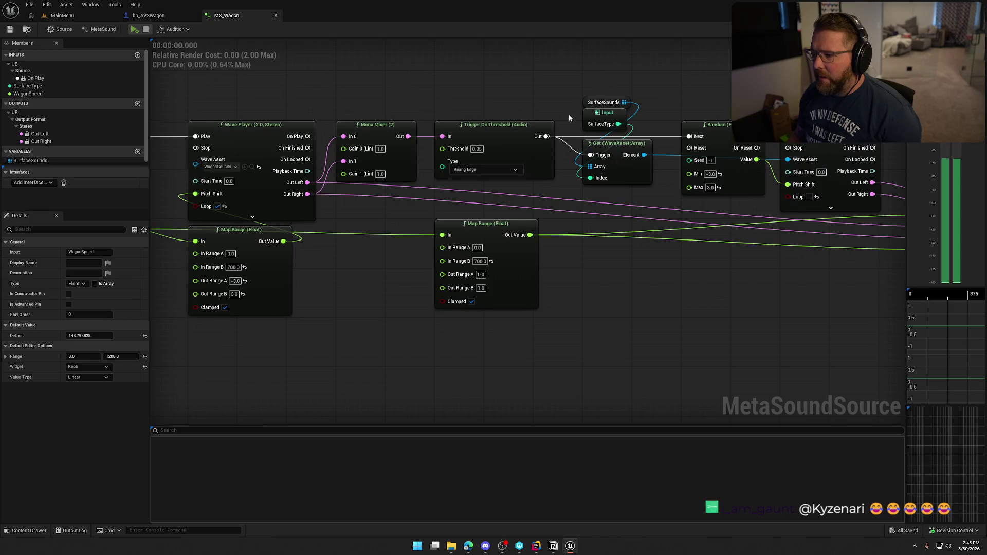
left_click(31, 160)
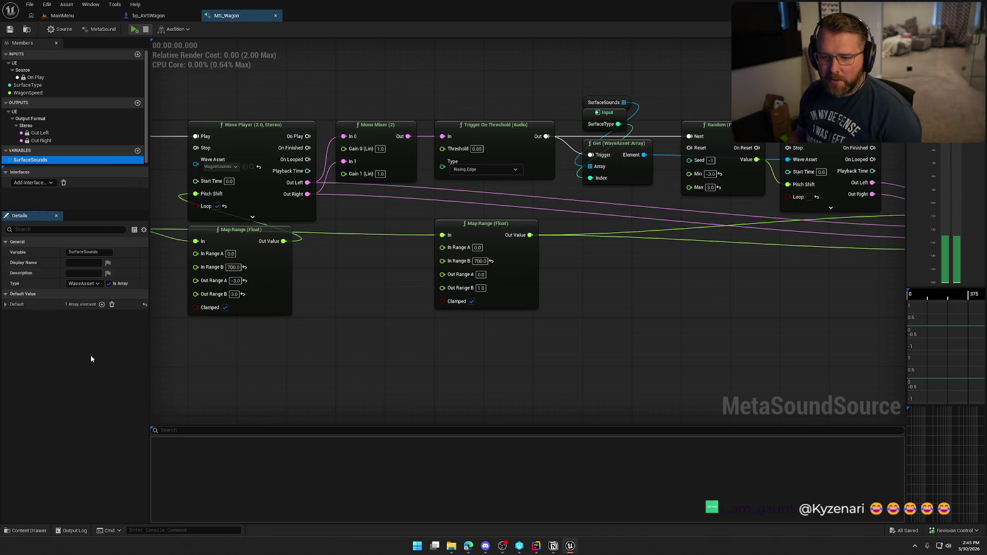
- Add a second SurfaceSounds element and assign it Grass3 found via a 'grass' search
left_click(146, 15)
left_click(193, 15)
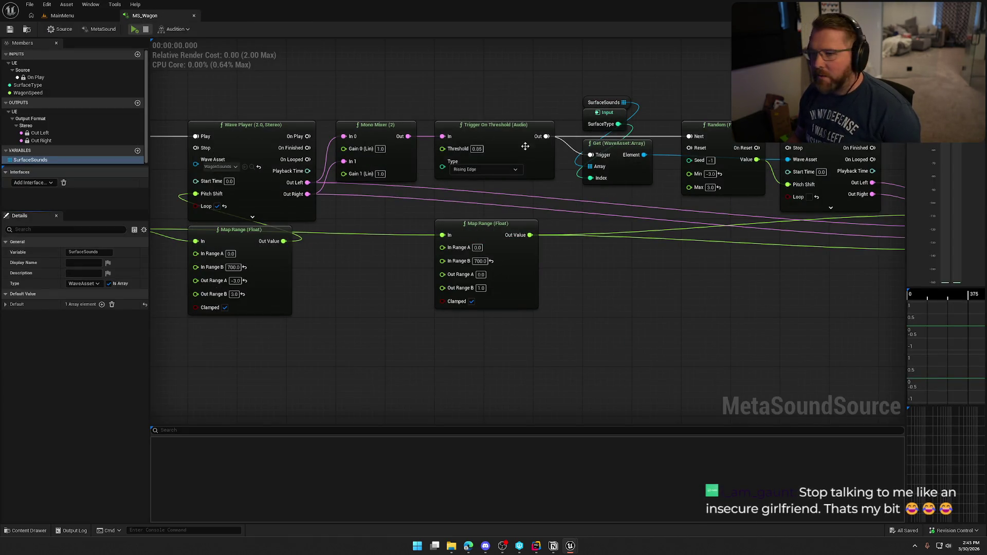
left_click(101, 304)
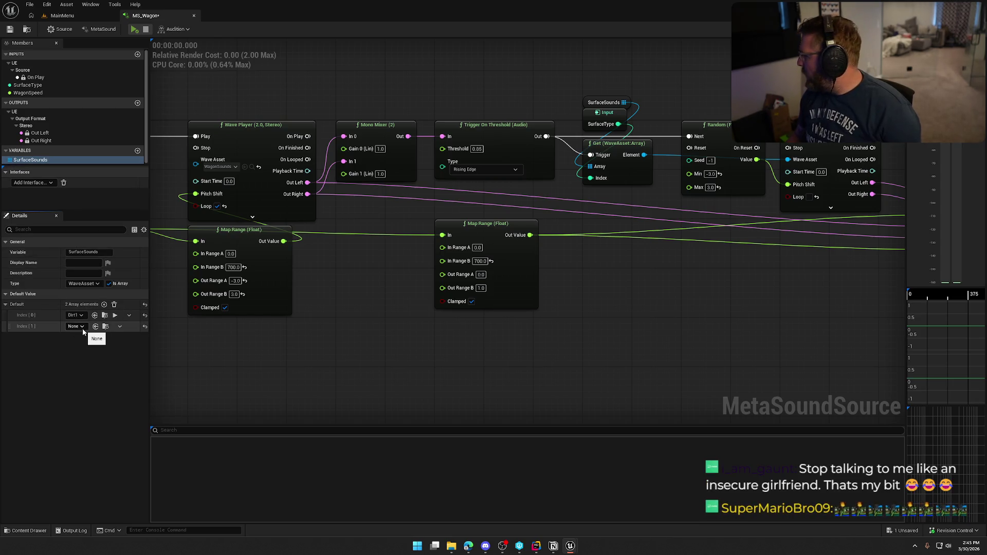
left_click(82, 327)
type("grass")
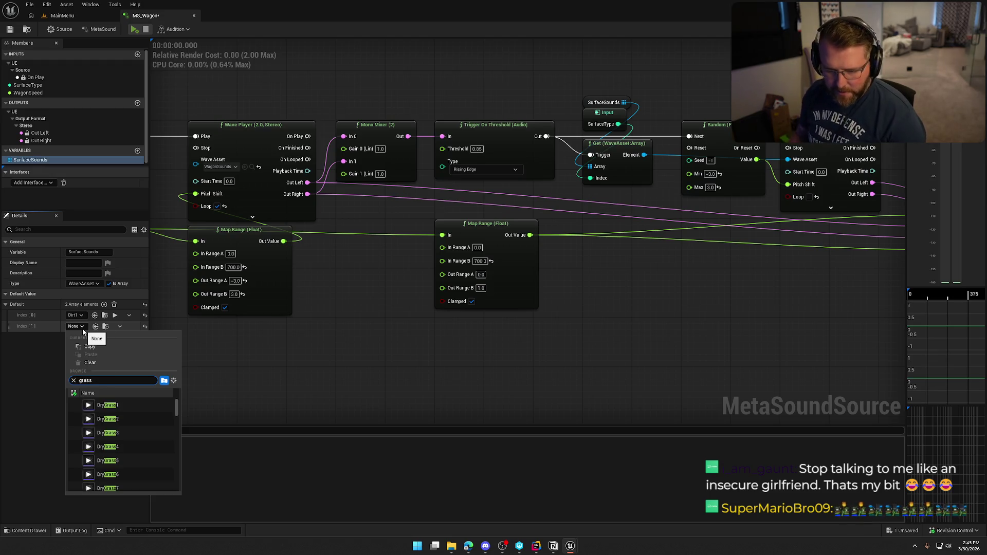
mouse_move(90, 405)
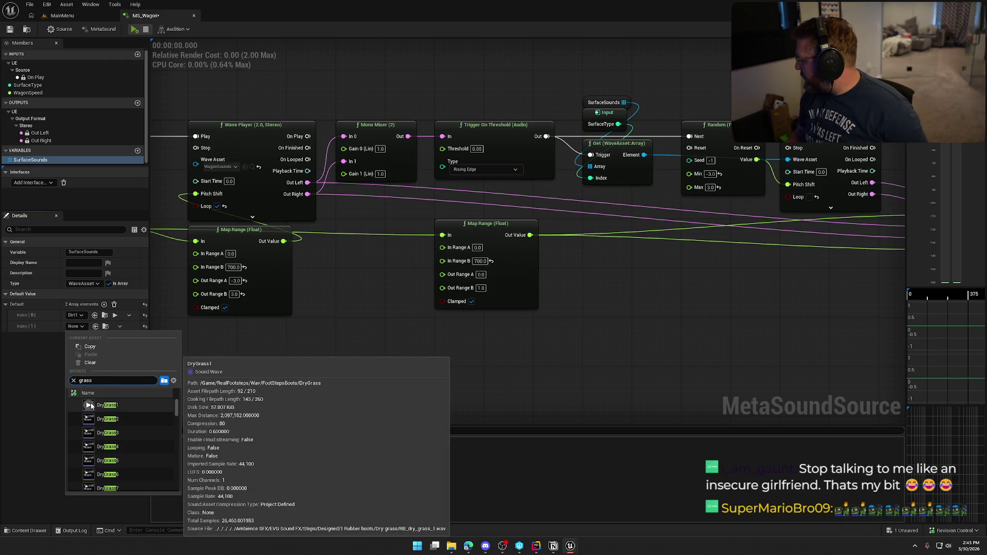
scroll(124, 448, "down", 5)
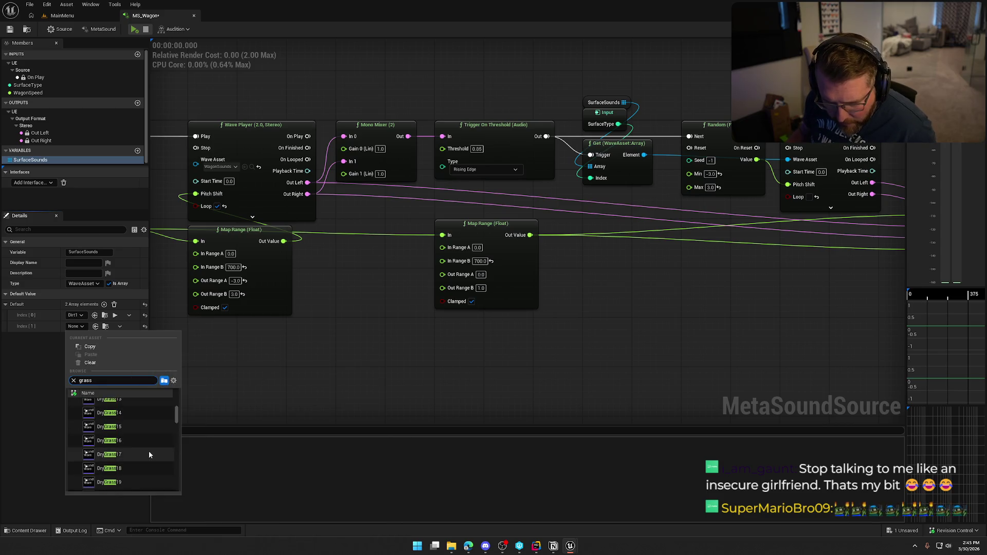
scroll(149, 454, "down", 10)
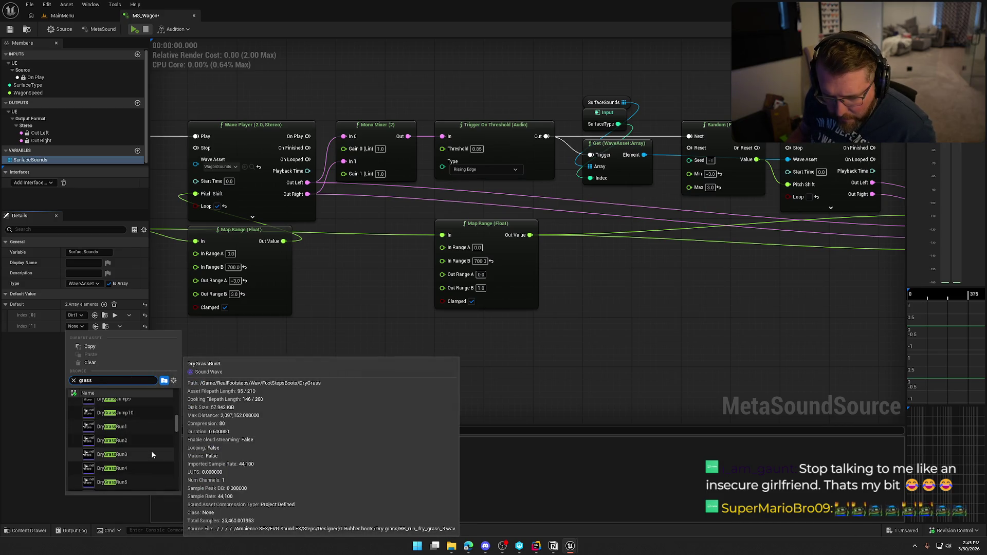
scroll(151, 450, "down", 8)
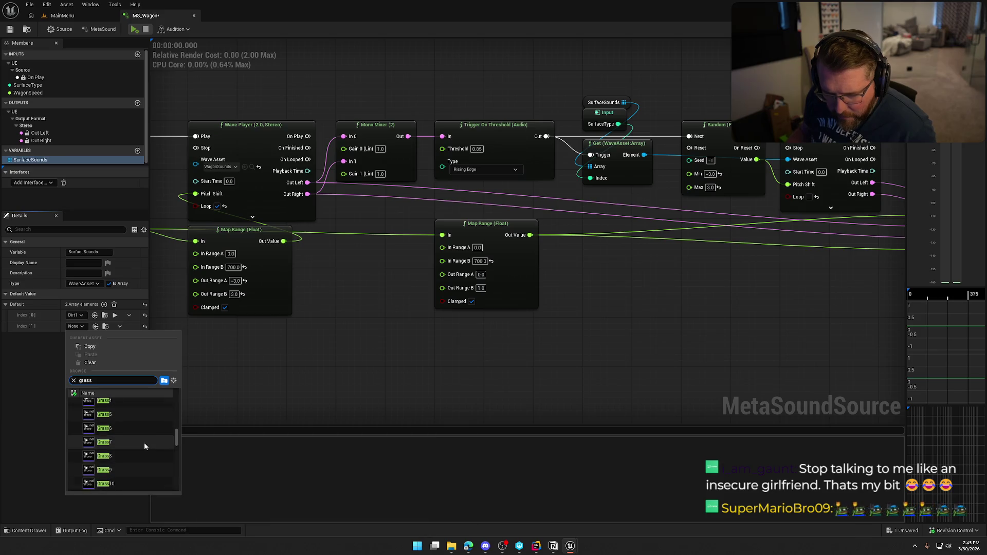
scroll(145, 445, "up", 4)
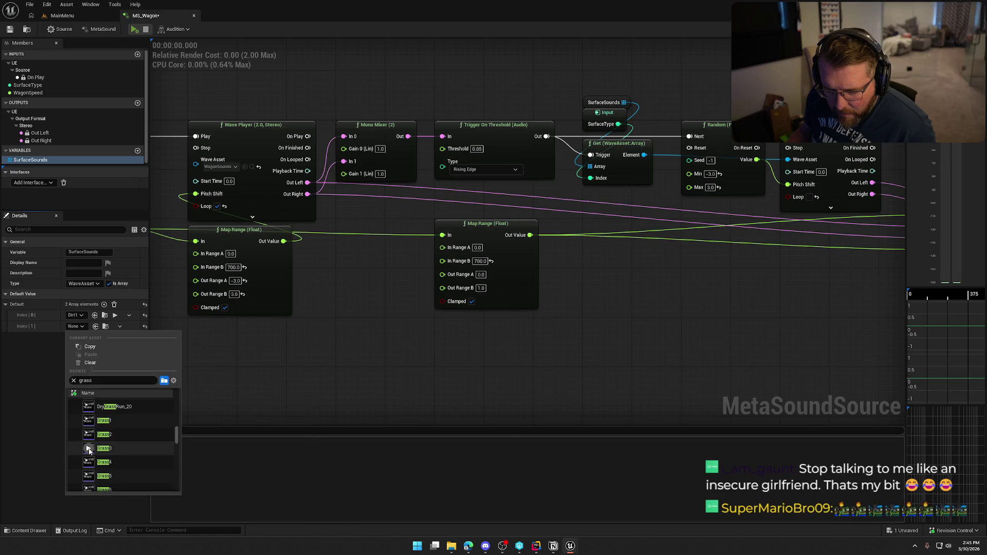
left_click(128, 448)
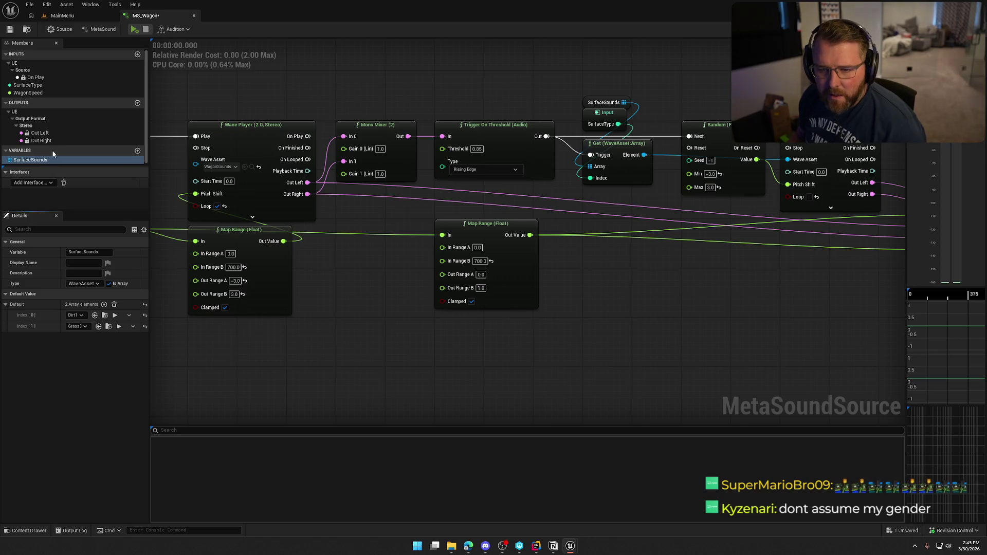
- Set the SurfaceType default to 1 and play MS_Wagon to hear the grass surface
left_click(36, 85)
left_click(83, 345)
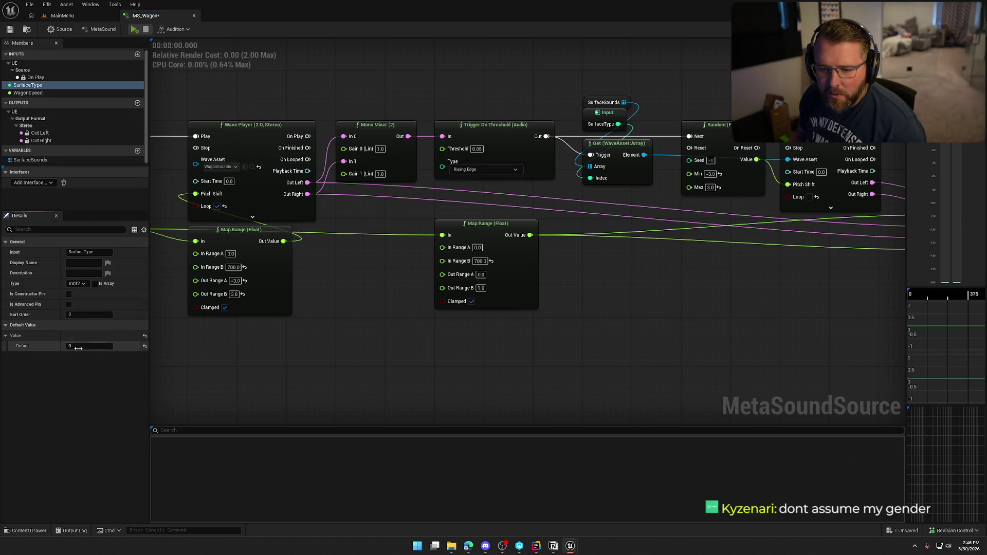
type("1")
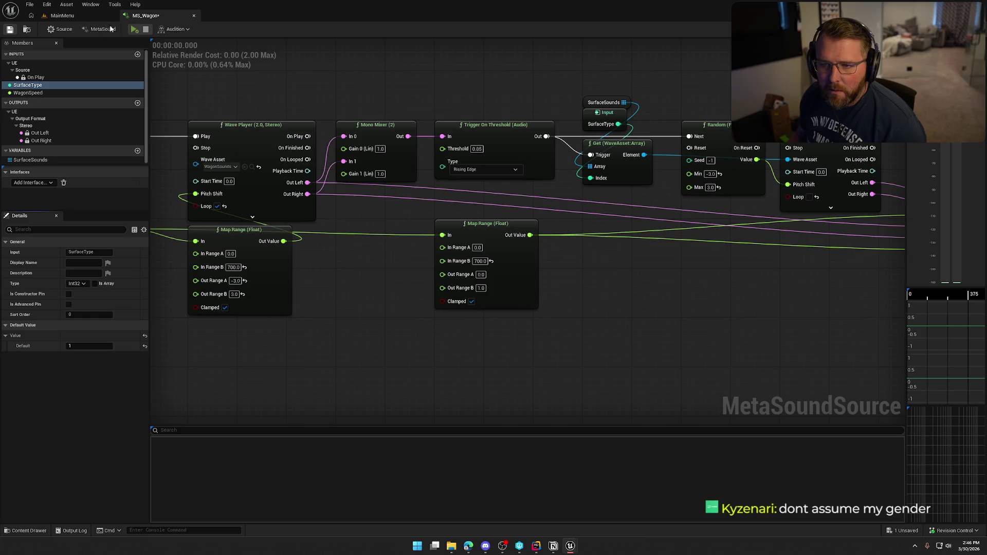
left_click(134, 30)
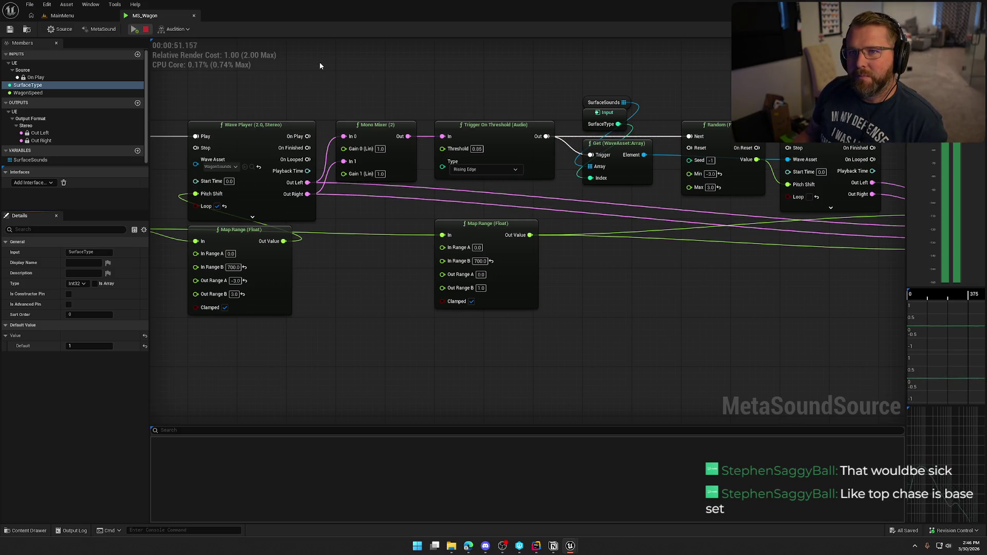
- Stop playback and nudge the WagonSpeed and Map Range nodes slightly lower
left_click(146, 31)
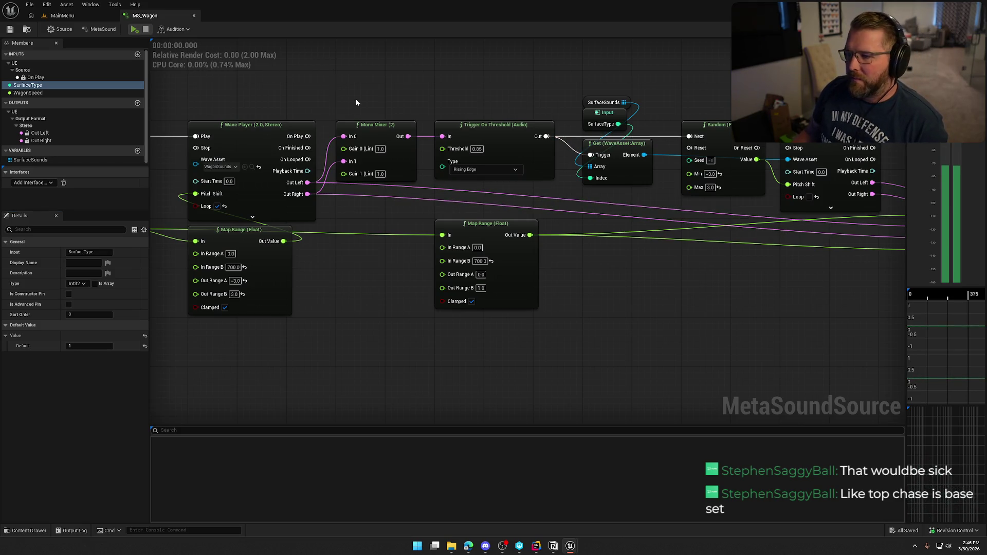
left_click_drag(356, 99, 219, 86)
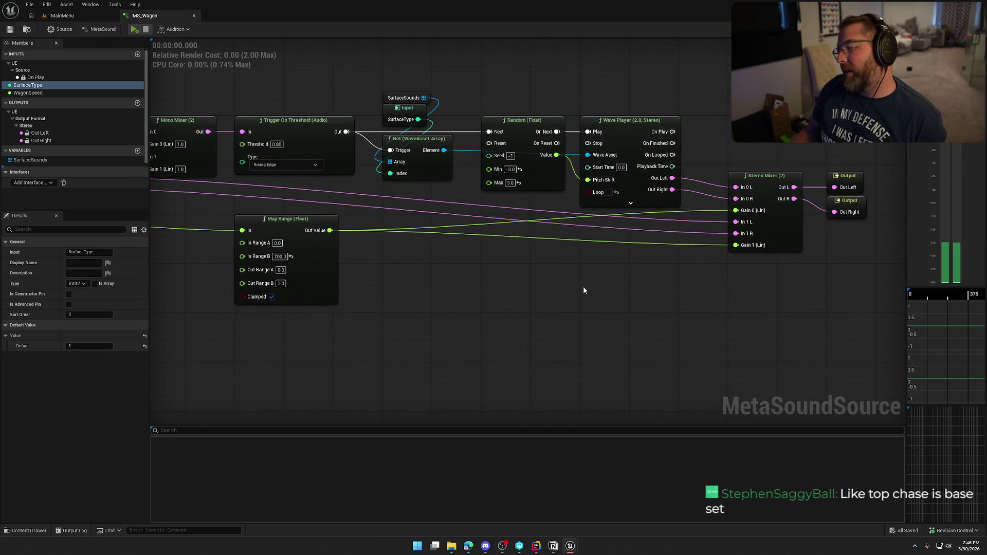
mouse_move(583, 285)
left_mouse_down()
mouse_move(712, 233)
mouse_move(721, 296)
left_mouse_up()
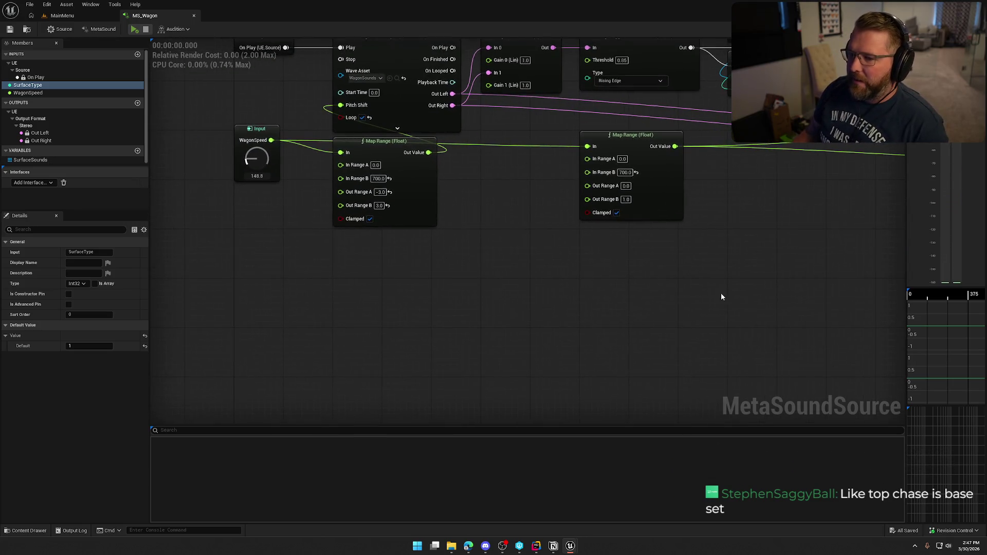
left_click_drag(257, 129, 256, 135)
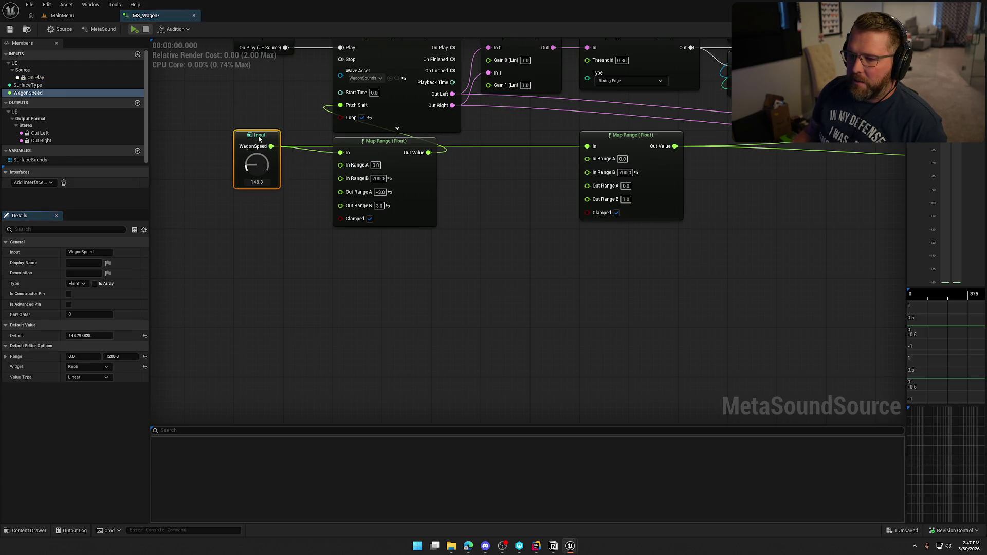
left_click_drag(369, 142, 369, 153)
left_click(484, 204)
mouse_move(485, 204)
left_mouse_down()
mouse_move(526, 318)
mouse_move(323, 301)
mouse_move(385, 286)
left_mouse_up()
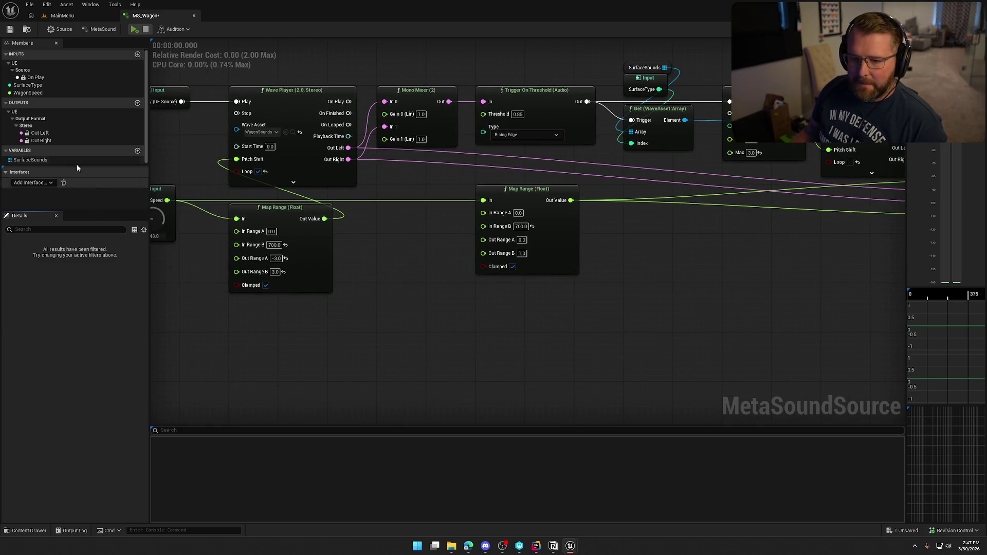
- Add a third SurfaceSounds element and search its sound picker for 'gravel'
left_click(31, 160)
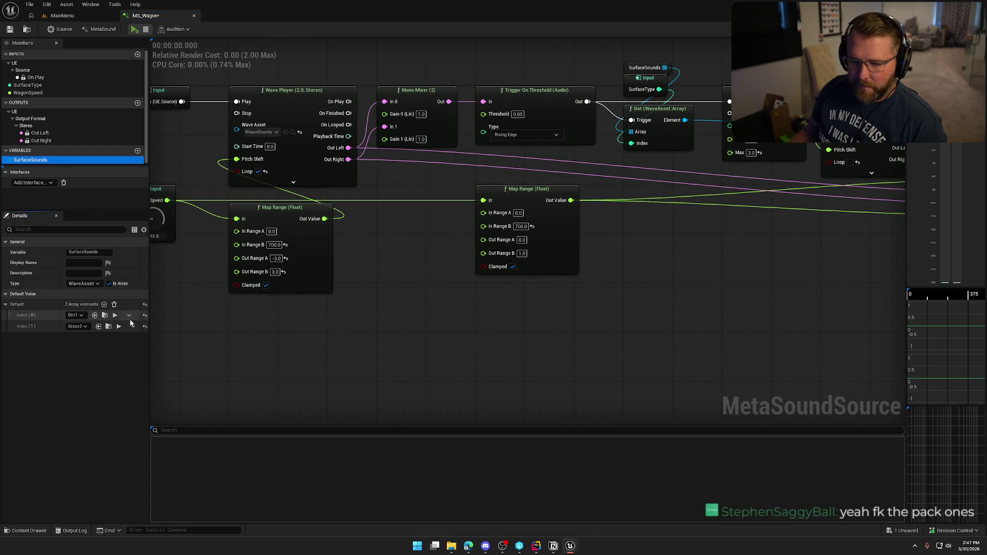
left_click(104, 304)
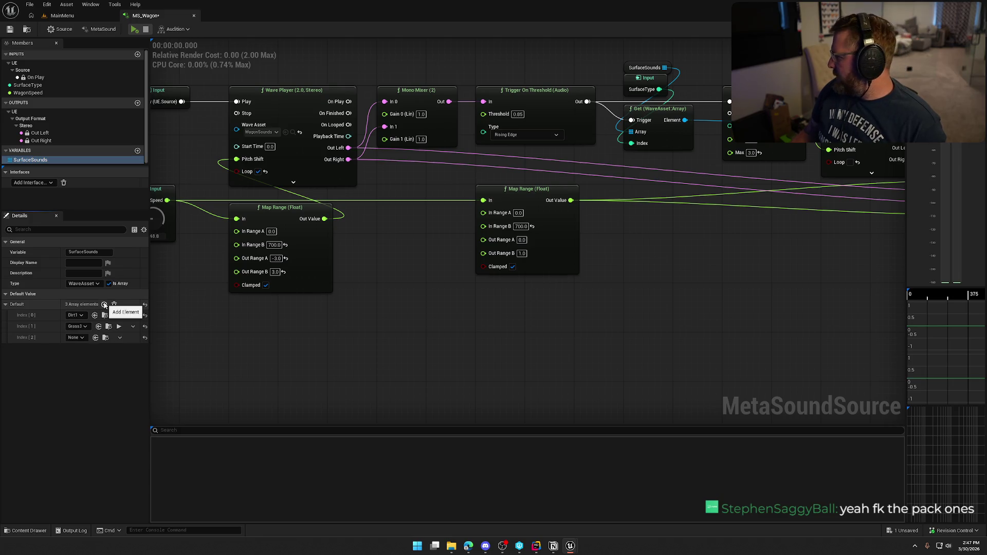
left_click(72, 338)
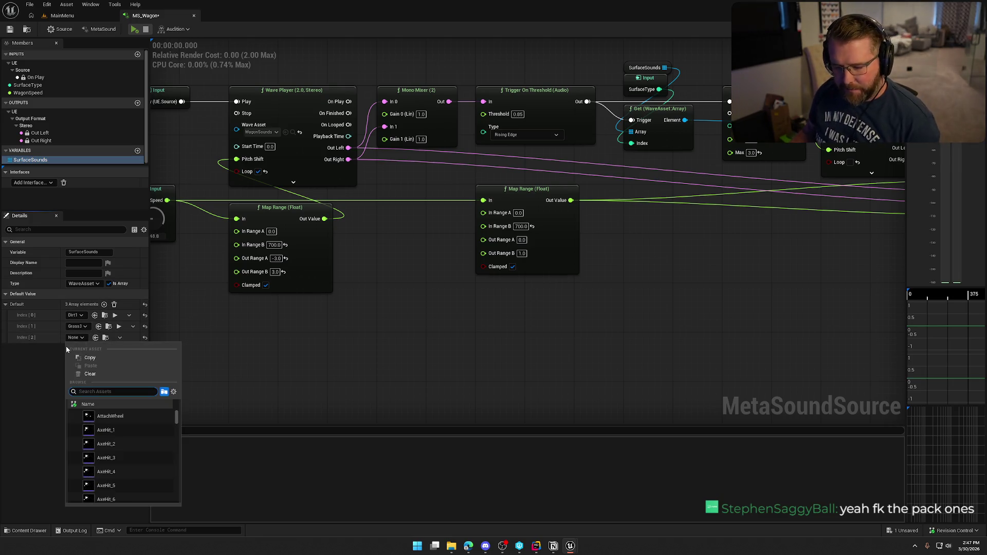
type("gra")
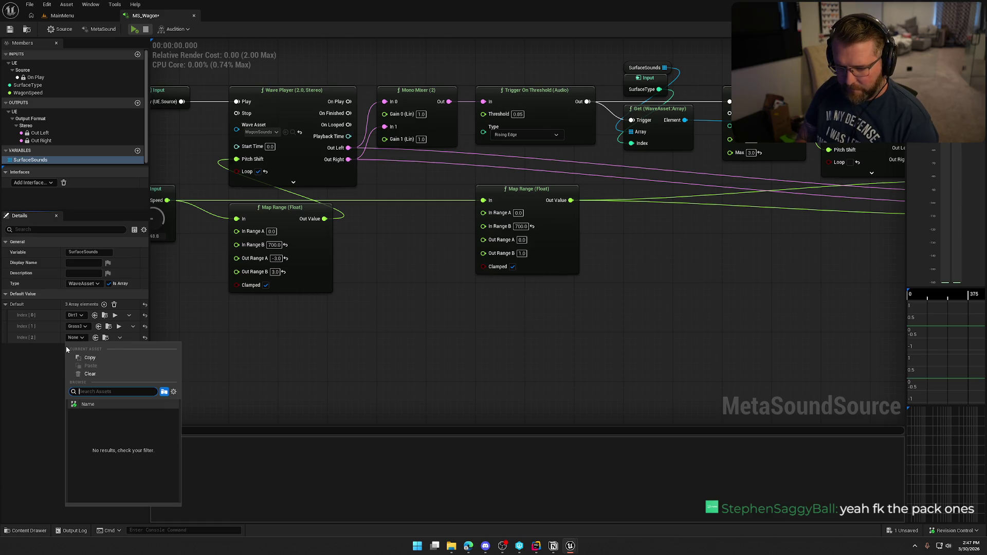
type("vel")
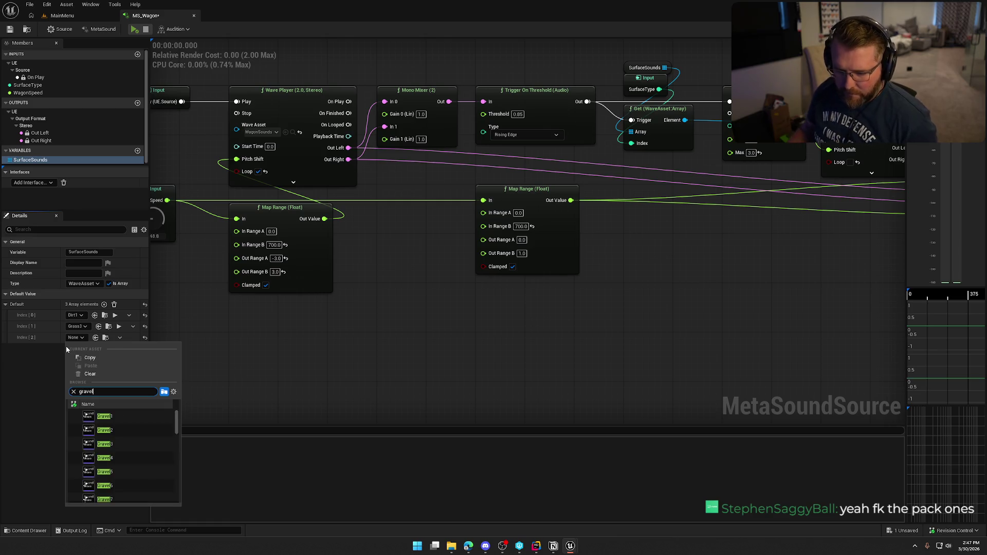
- Preview Gravel2, Gravel4 and GravelJump2, then assign GravelJump4 to the third slot
left_click(90, 432)
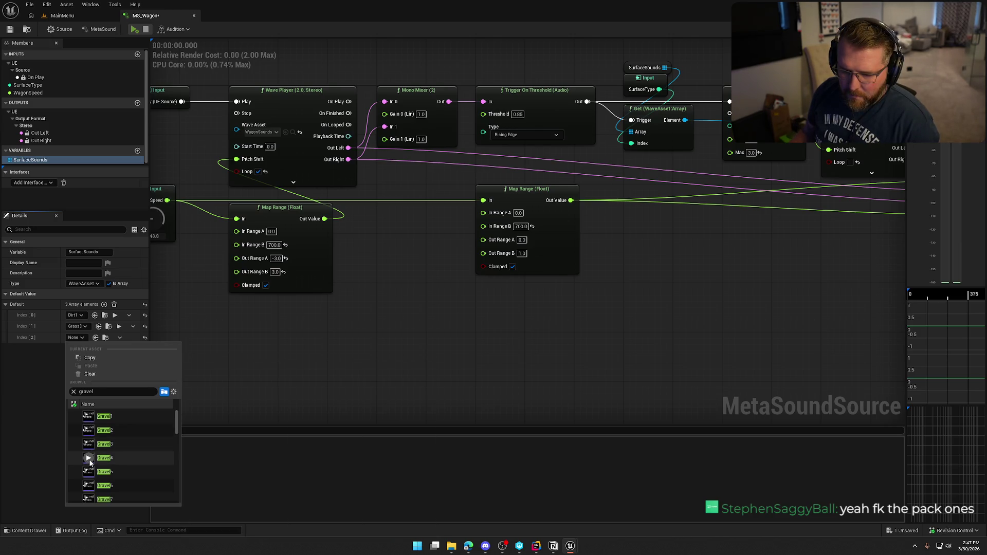
left_click(89, 459)
scroll(90, 465, "down", 2)
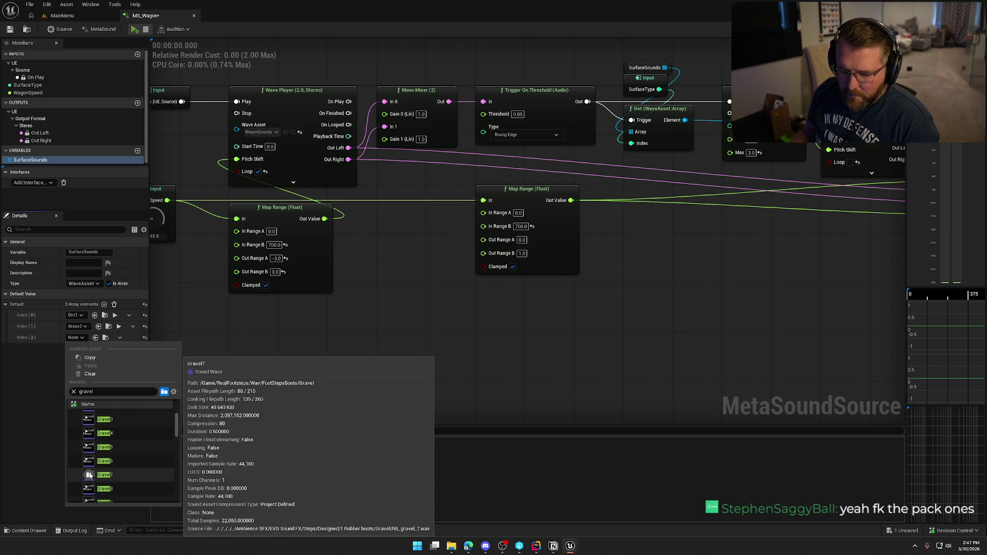
scroll(89, 476, "down", 1)
scroll(89, 477, "down", 1)
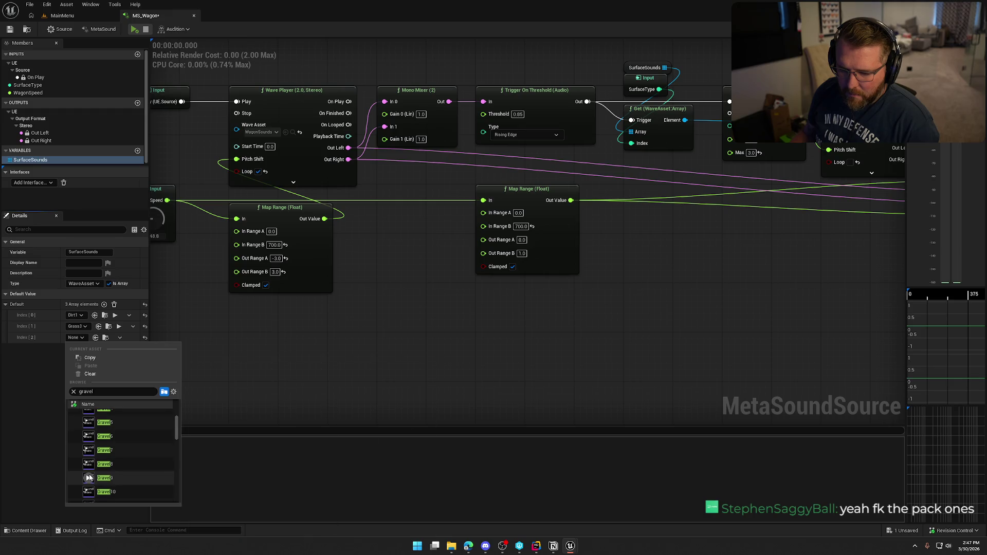
scroll(88, 478, "down", 1)
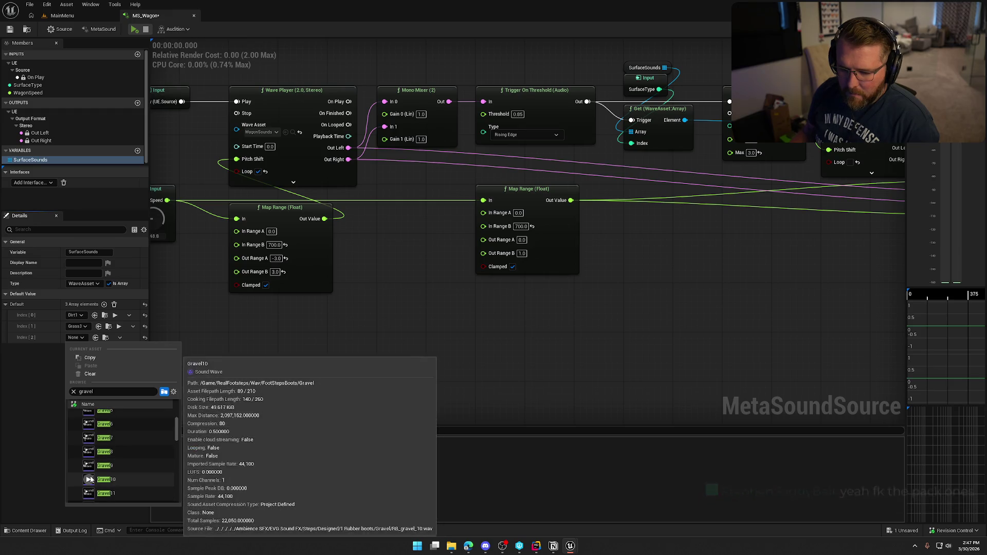
scroll(90, 480, "down", 2)
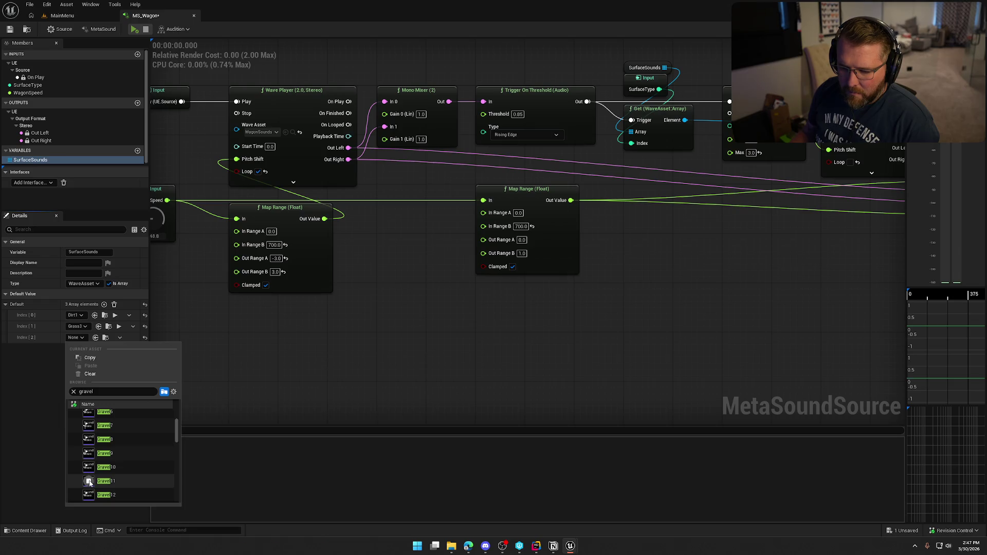
scroll(92, 483, "down", 1)
scroll(95, 478, "down", 10)
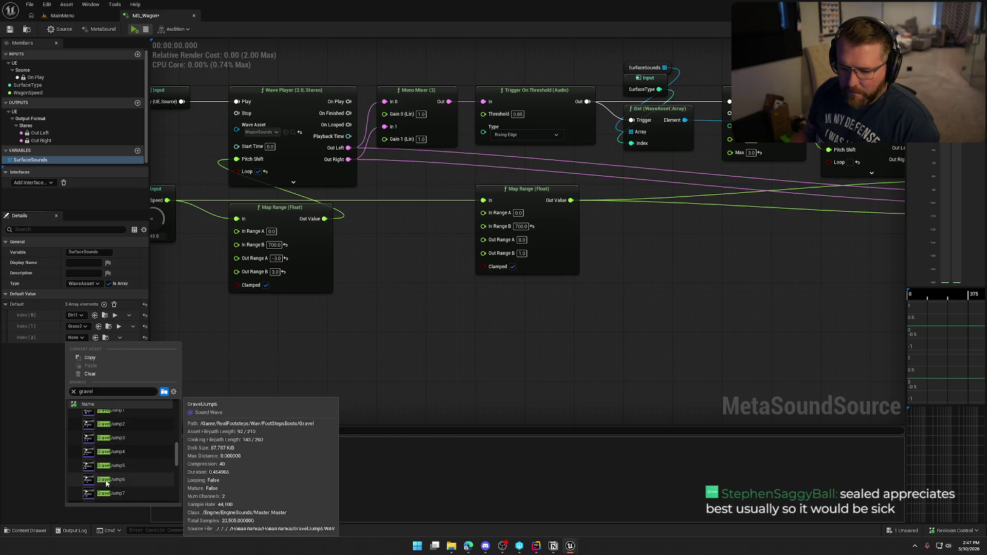
mouse_move(89, 448)
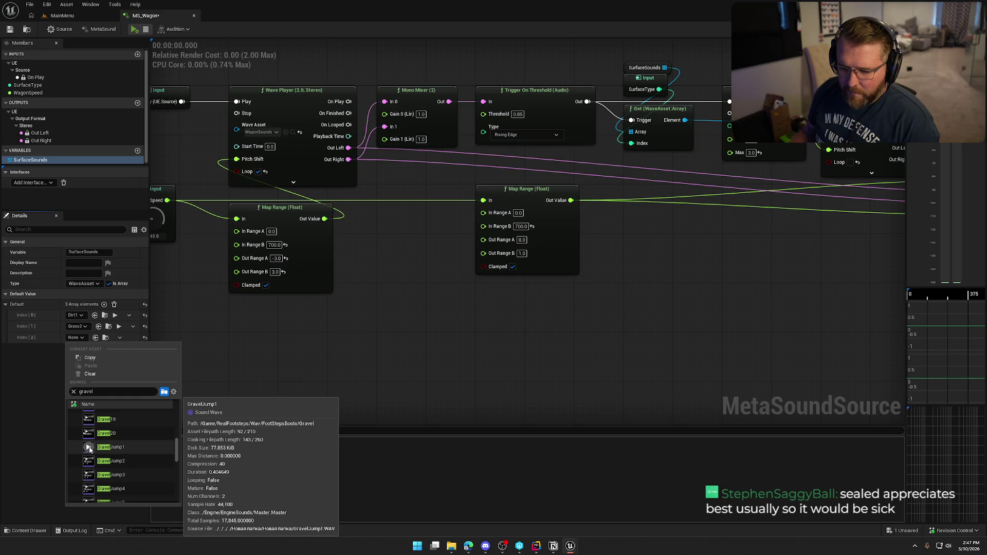
left_click(89, 461)
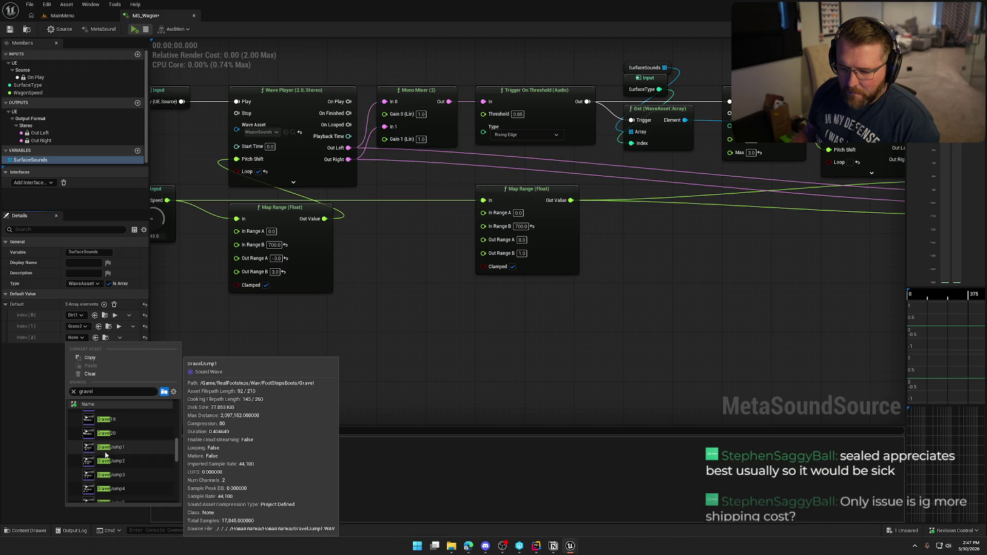
mouse_move(89, 475)
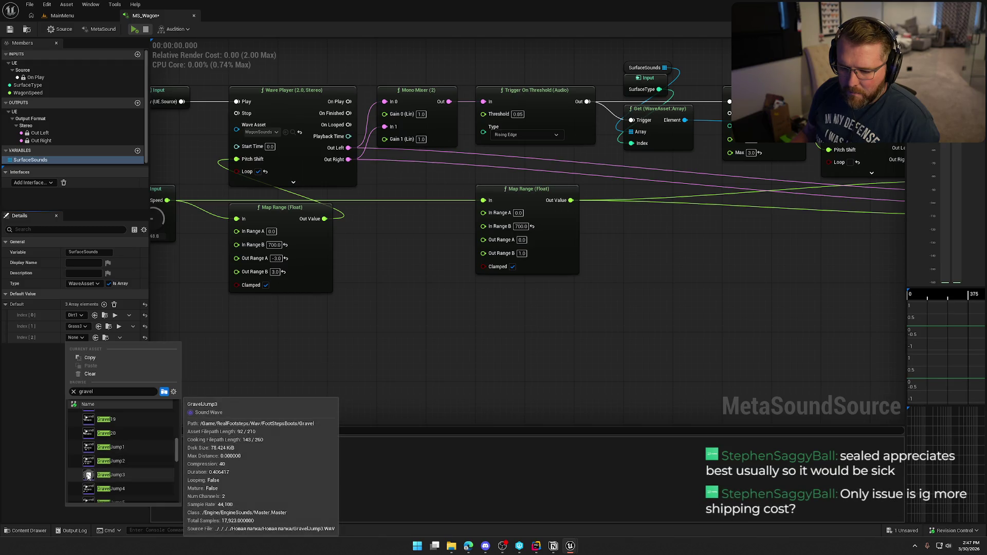
scroll(111, 477, "down", 1)
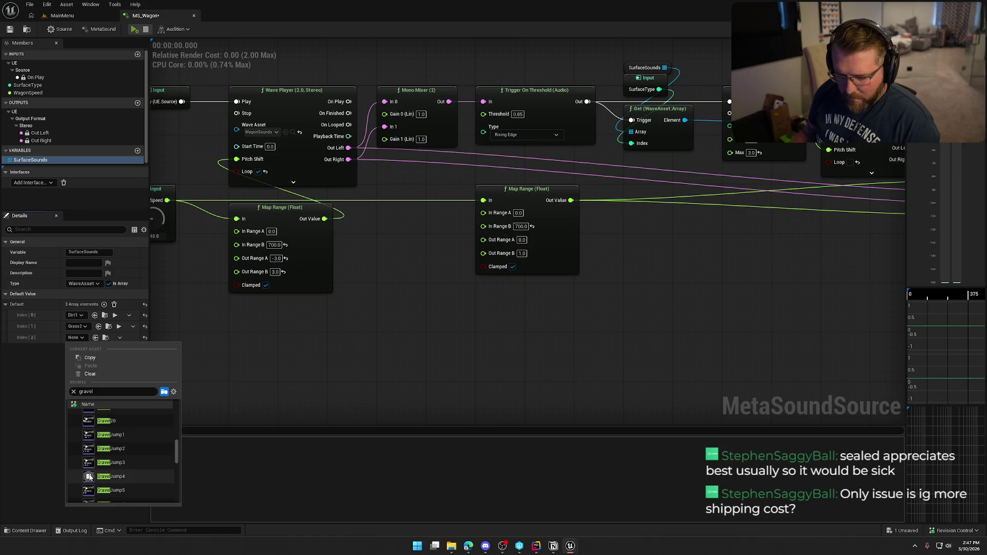
left_click(119, 477)
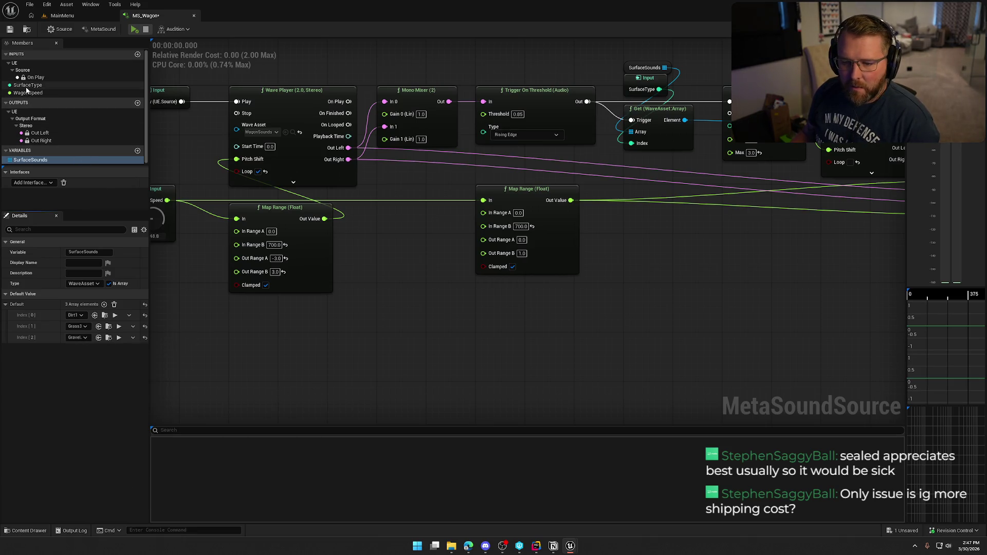
- Set SurfaceType's default to 2, then save and audition MS_Wagon on gravel for about 7 seconds
left_click(83, 85)
left_click(89, 346)
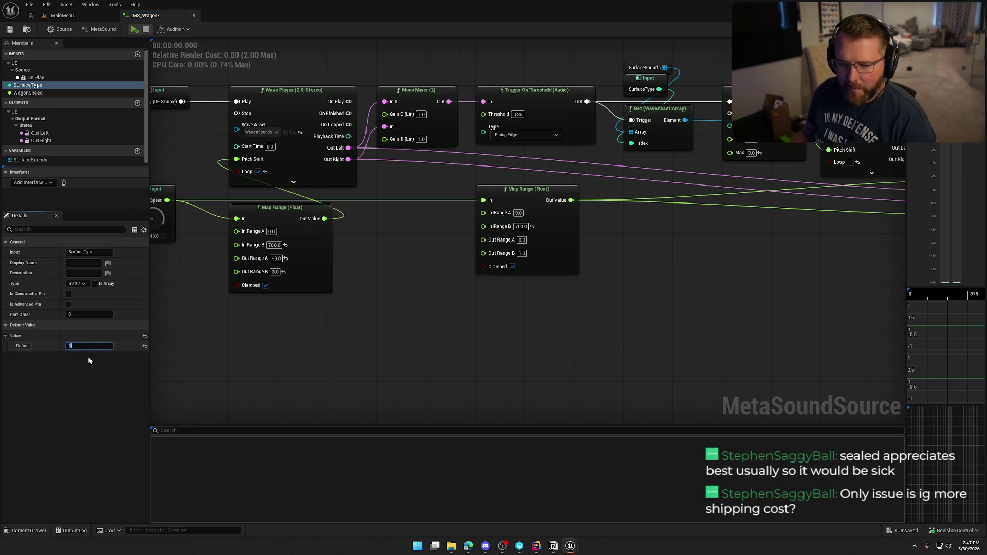
type("2")
key("Return")
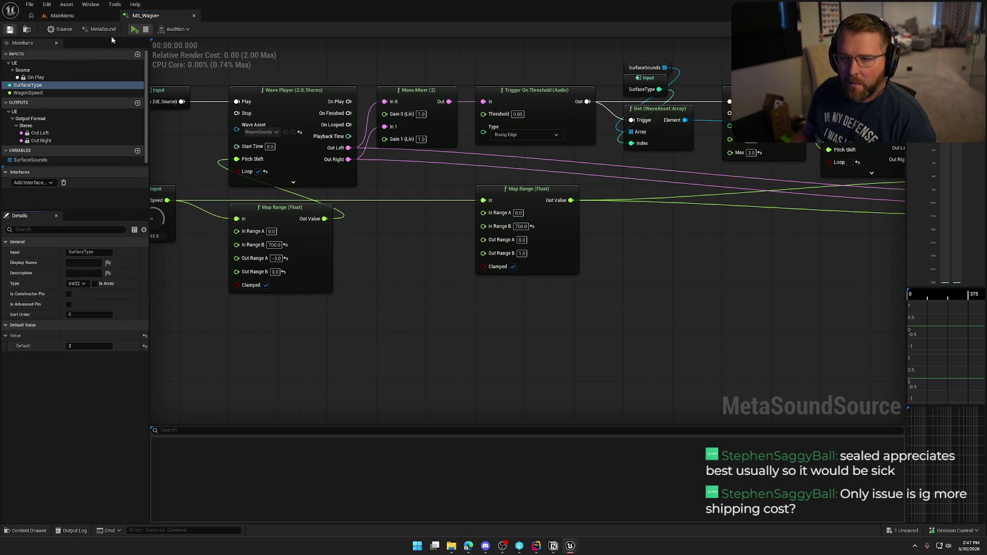
left_click(135, 29)
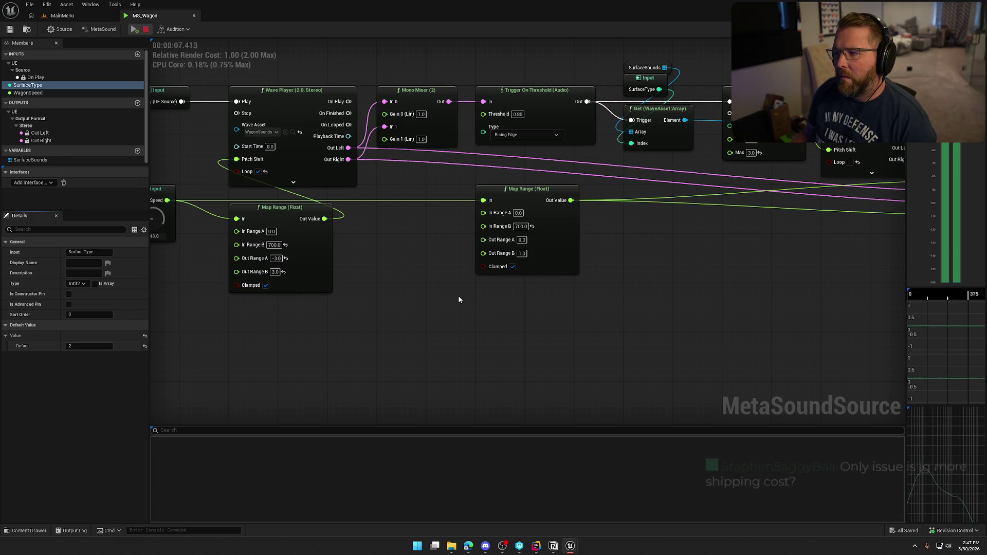
left_click(146, 28)
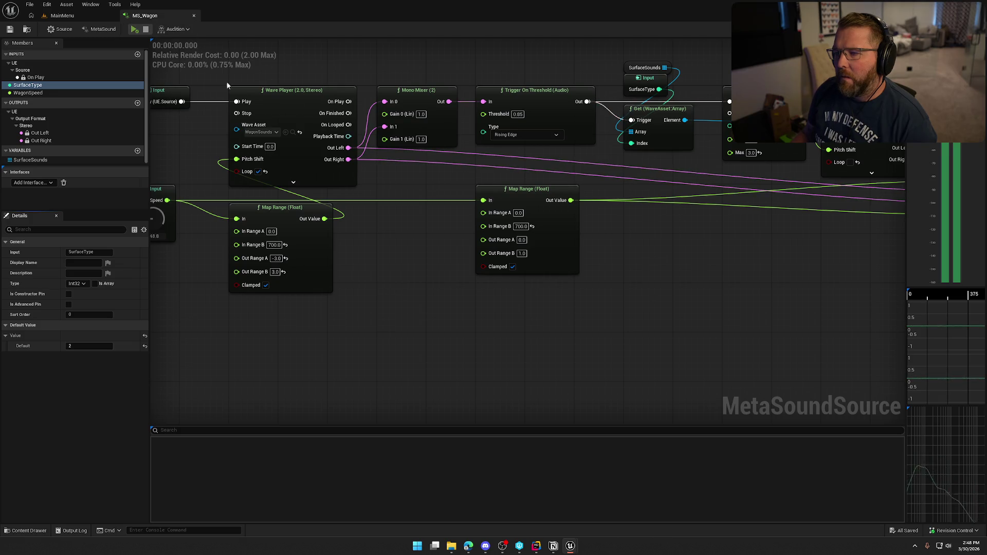
scroll(532, 286, "down", 1)
left_click_drag(533, 286, 284, 303)
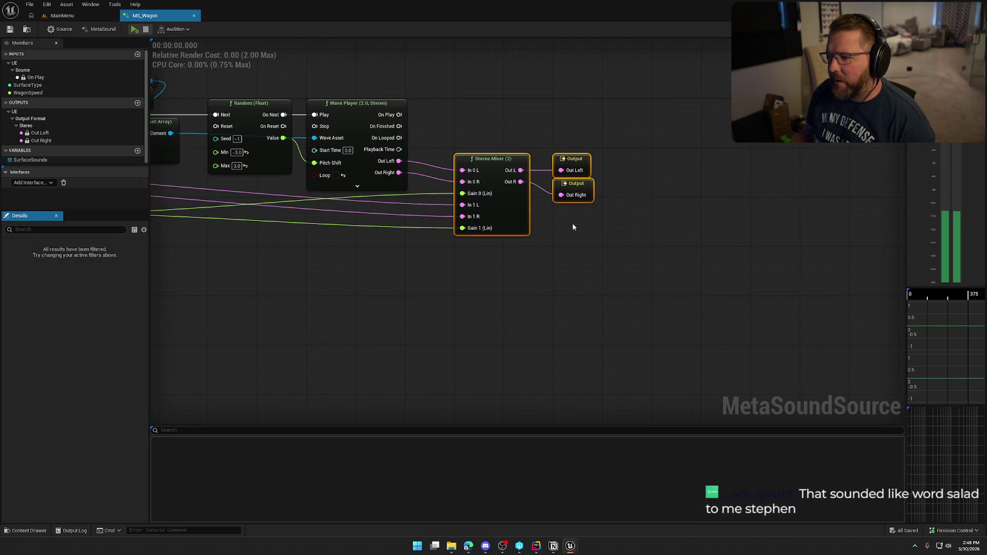
- Shift the Stereo Mixer and outputs right, then add a Flanger node found via a 'filter' search
left_click_drag(526, 183, 669, 245)
right_click(461, 131)
type("f")
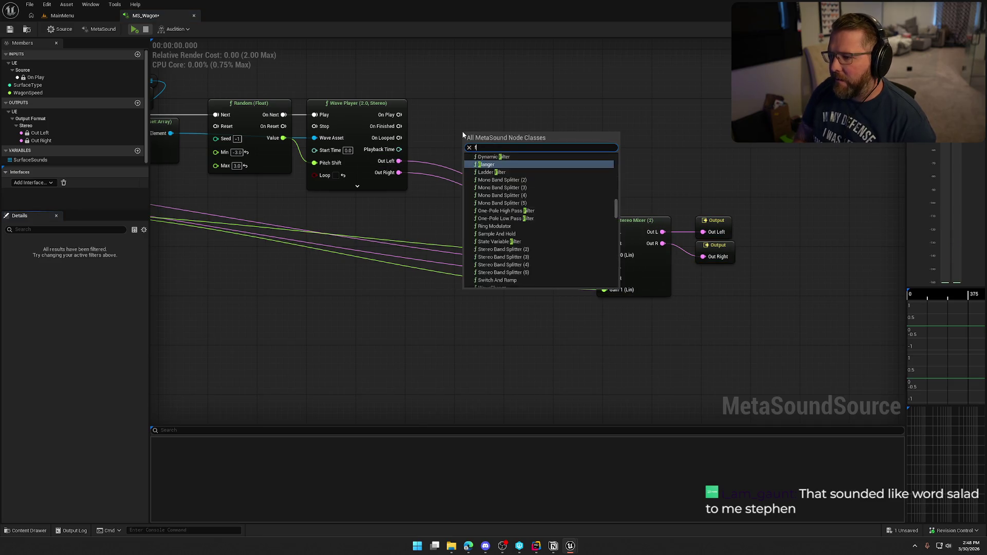
type("ilter")
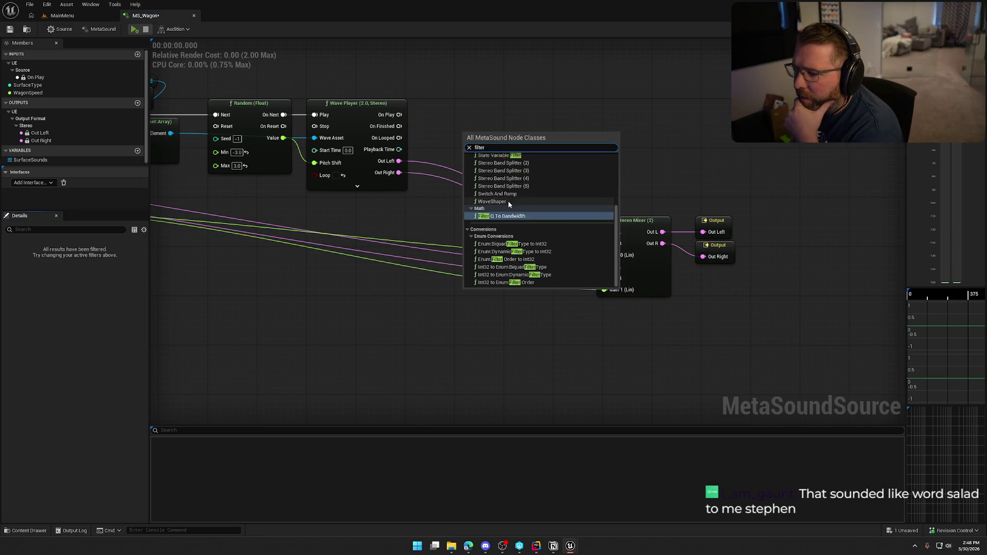
scroll(560, 252, "up", 4)
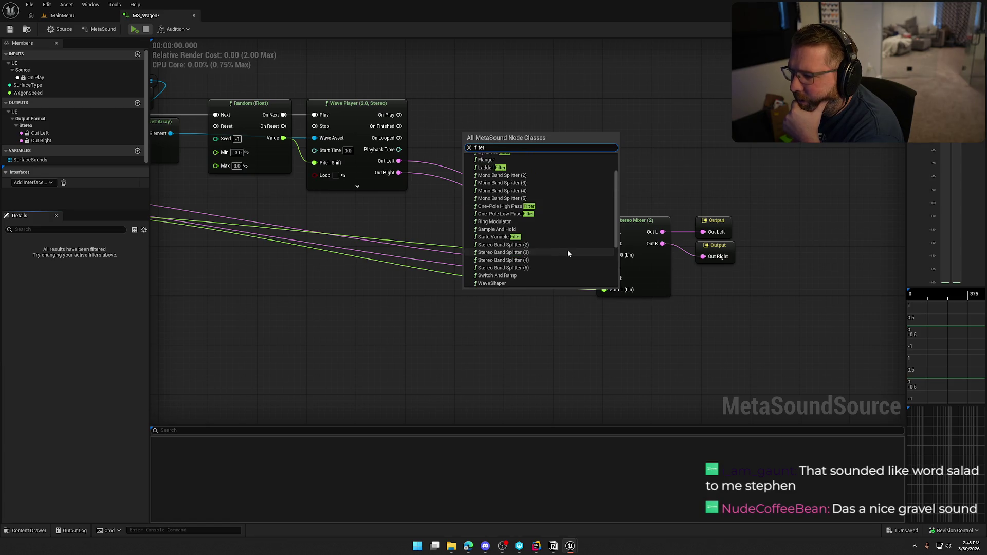
scroll(567, 253, "up", 2)
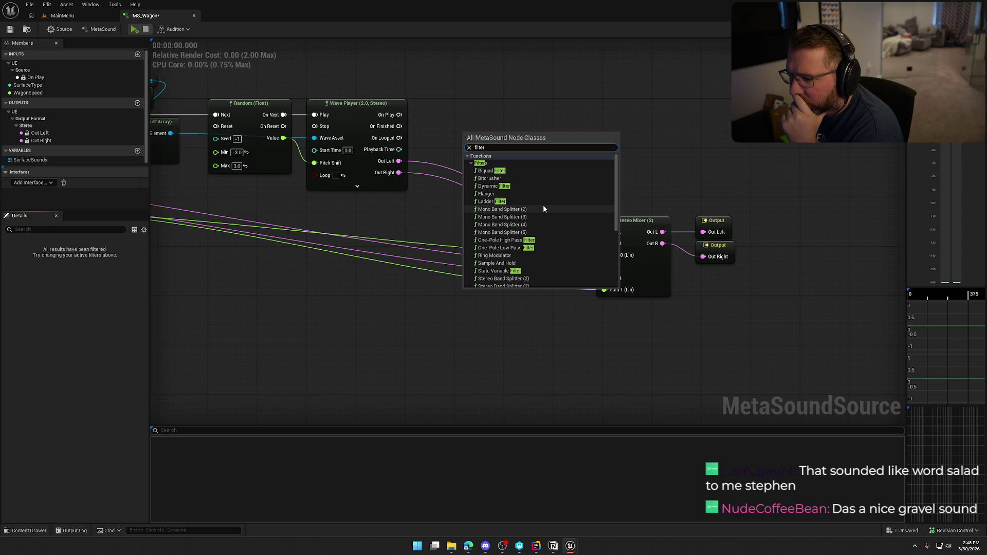
scroll(544, 209, "down", 2)
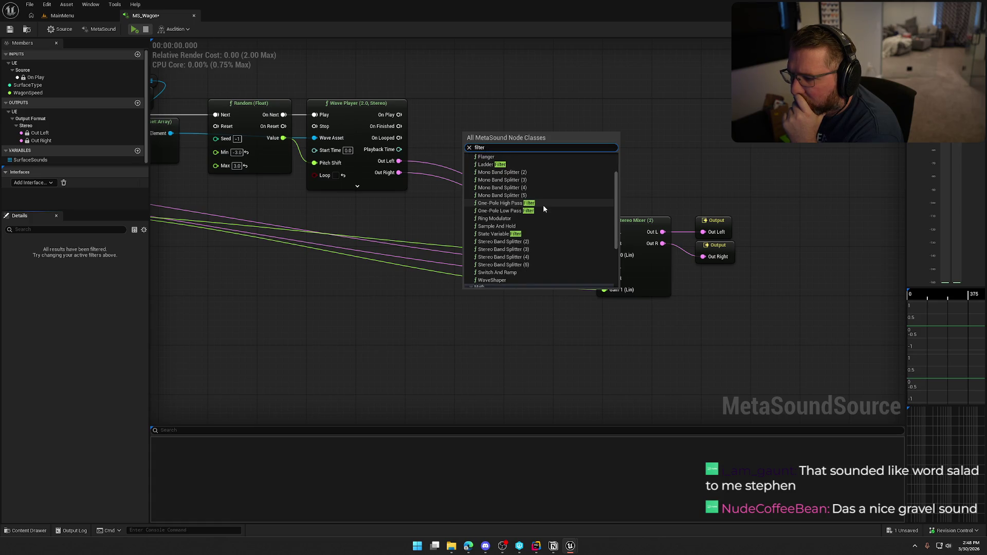
scroll(543, 208, "down", 2)
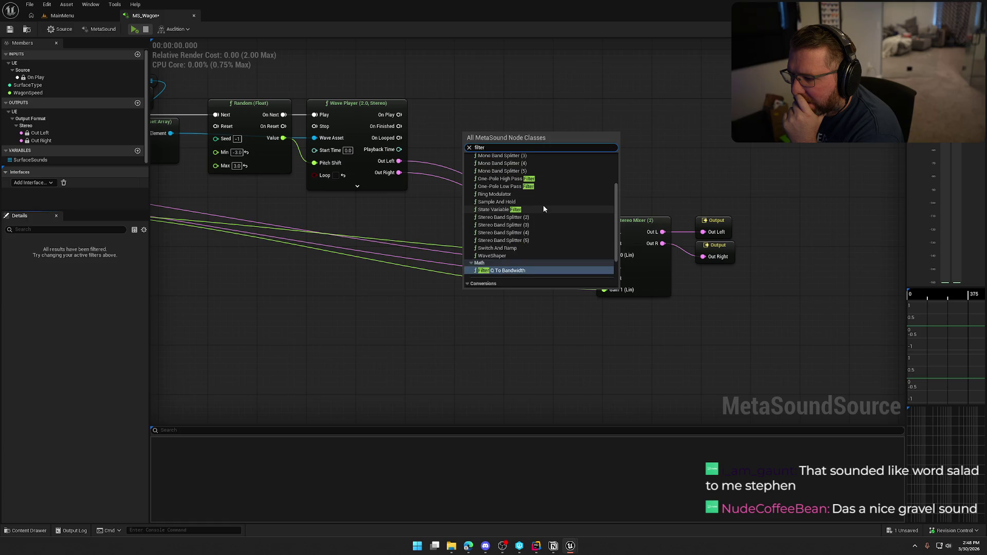
scroll(543, 208, "down", 4)
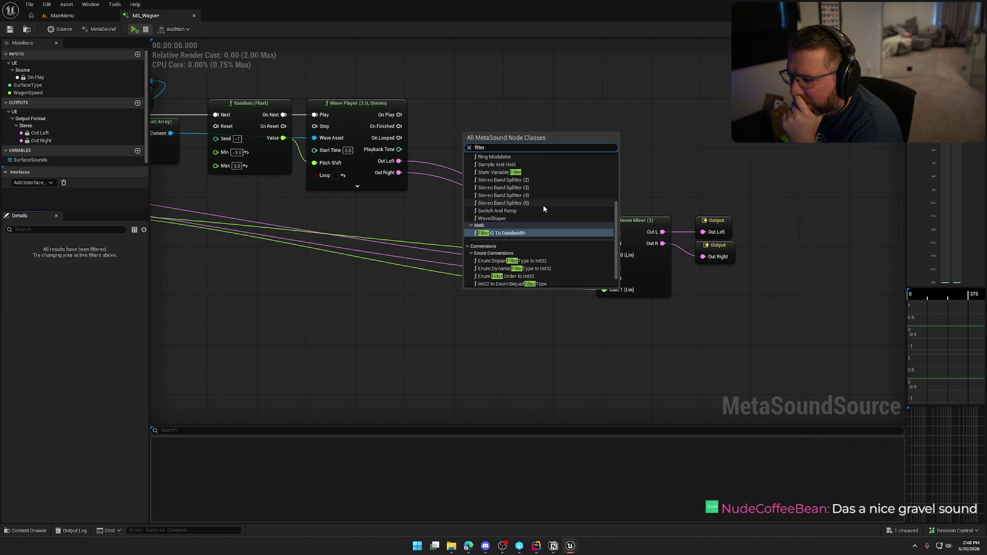
scroll(544, 208, "down", 1)
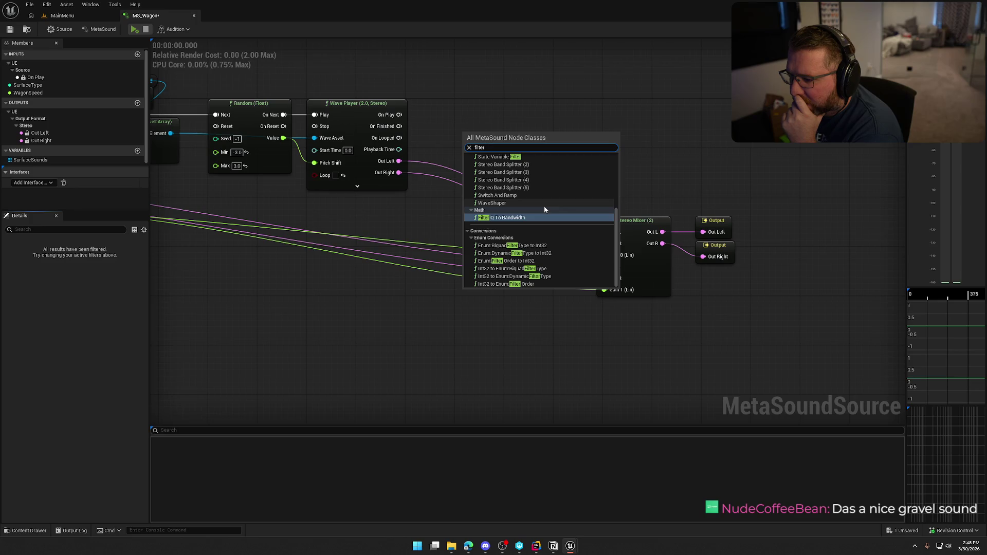
scroll(544, 205, "up", 9)
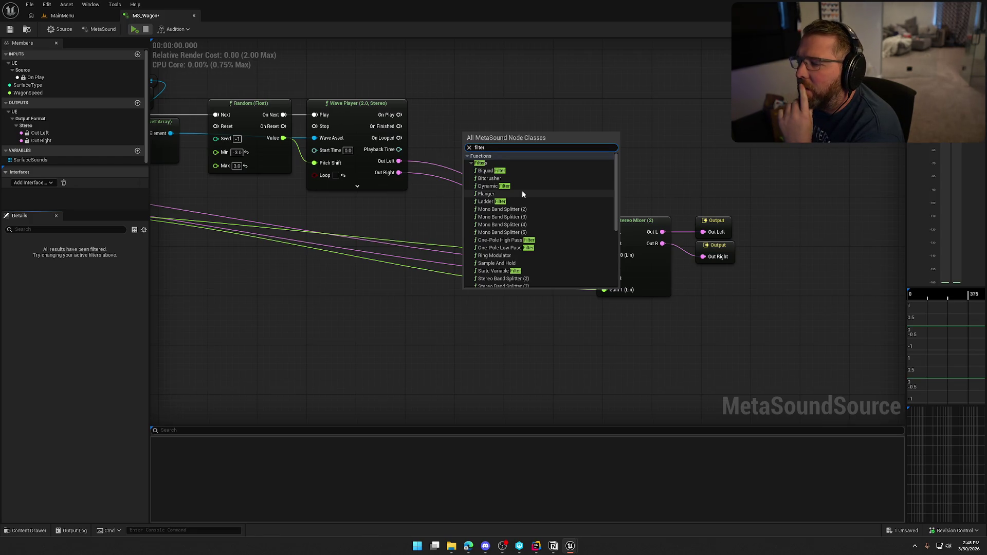
left_click(488, 195)
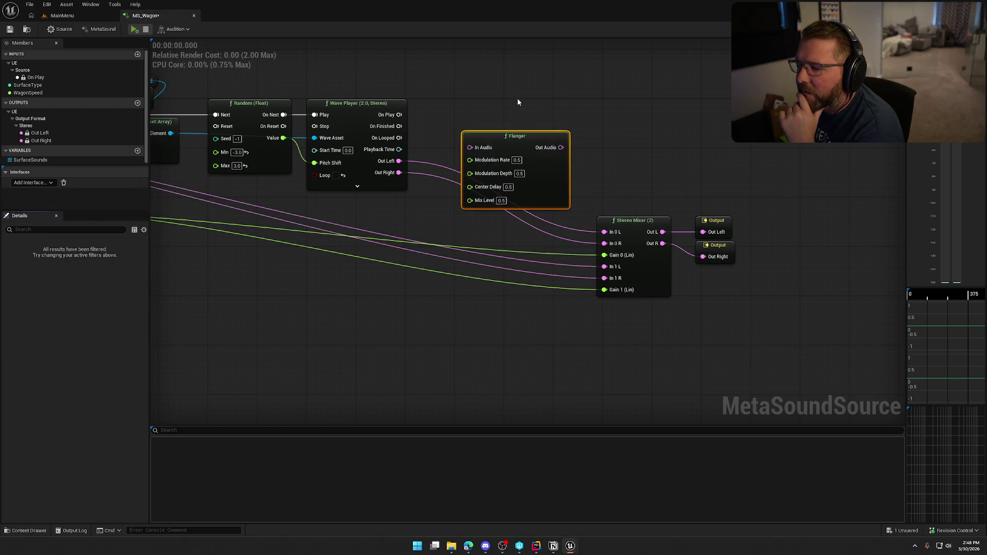
- Deselect the Flanger, select the Wave Player, and bring up the node list on empty graph space
left_click(430, 79)
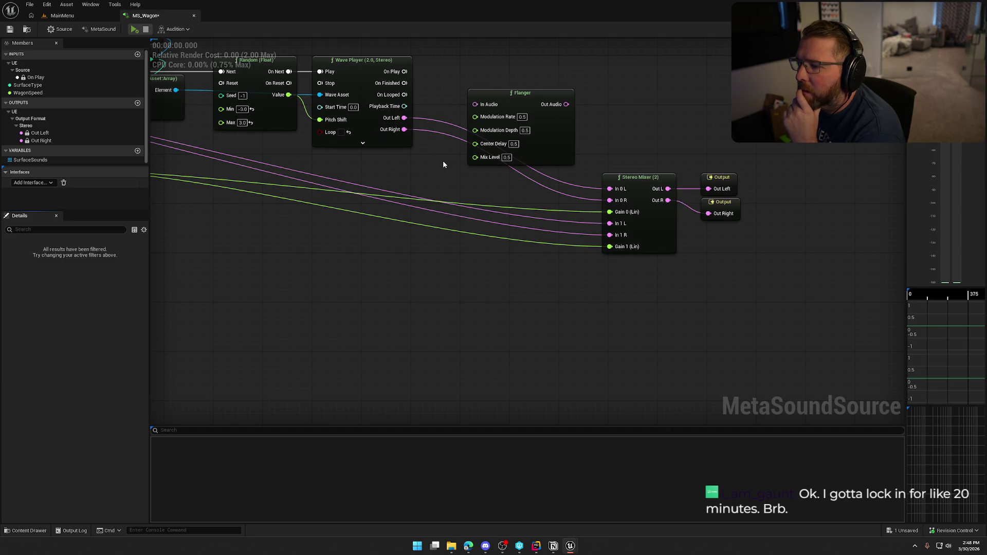
left_click_drag(443, 164, 486, 178)
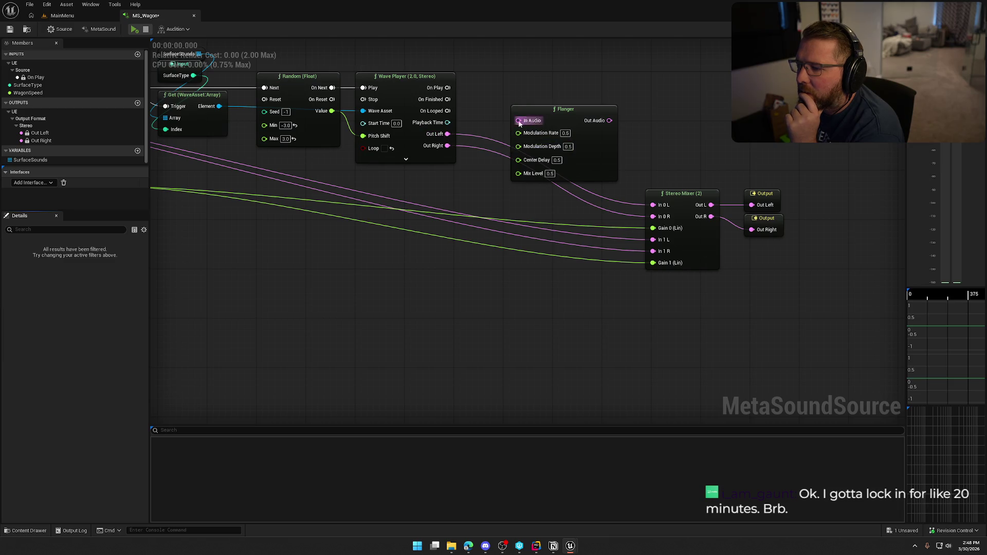
left_click(403, 78)
right_click(363, 249)
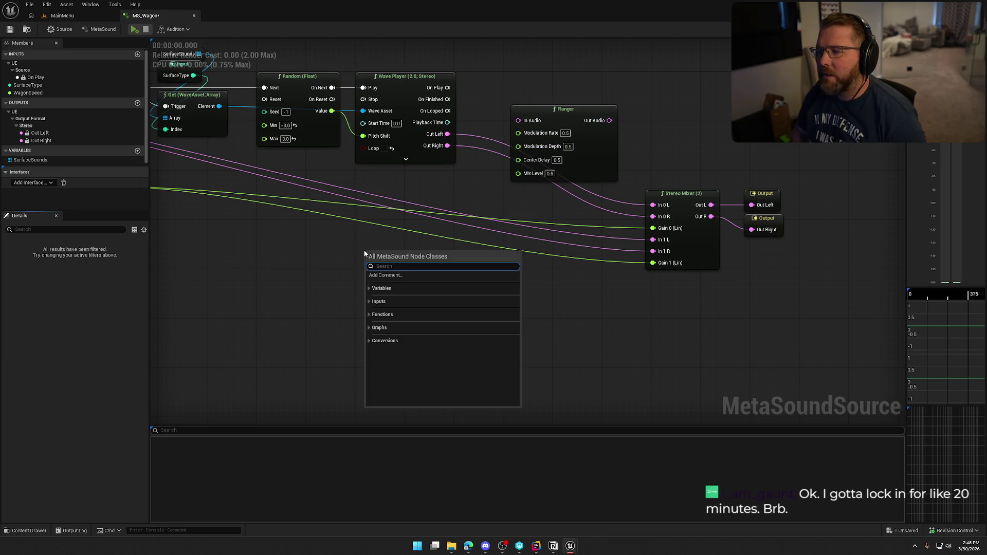
type("wave player")
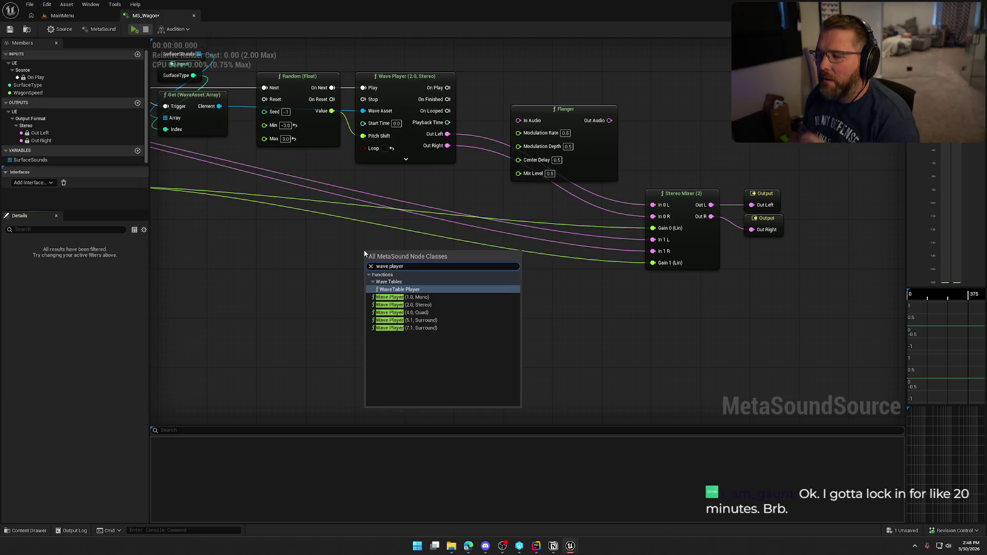
left_click(429, 299)
left_click_drag(429, 274, 420, 185)
mouse_move(219, 106)
left_mouse_down()
mouse_move(363, 204)
mouse_move(331, 97)
mouse_move(385, 85)
left_mouse_up()
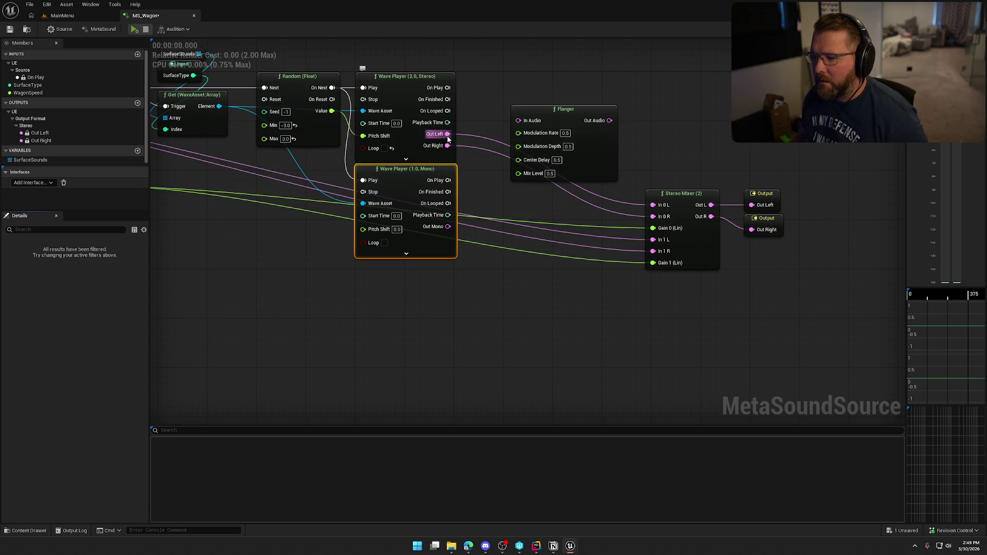
left_click_drag(446, 134, 653, 204)
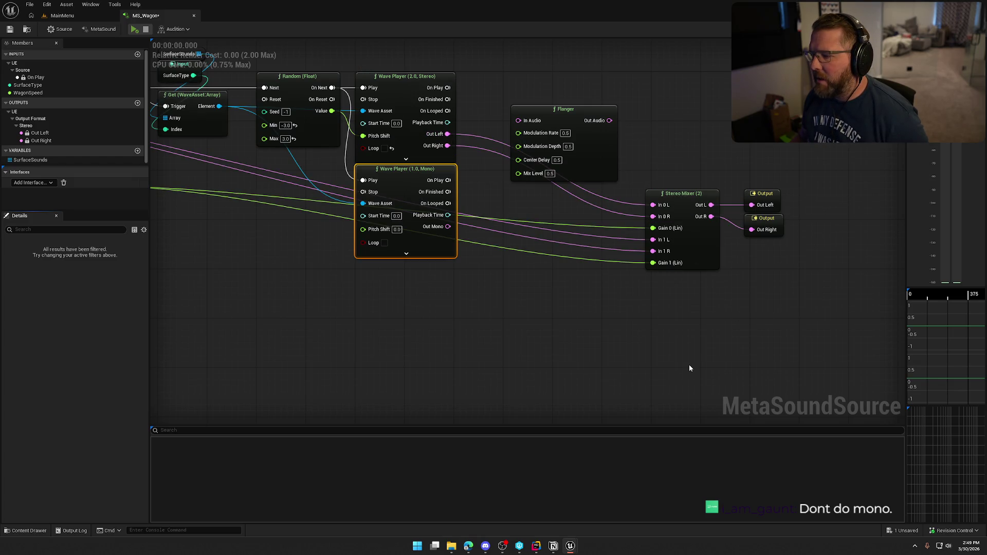
mouse_move(688, 365)
left_mouse_down()
mouse_move(695, 348)
mouse_move(900, 400)
left_mouse_up()
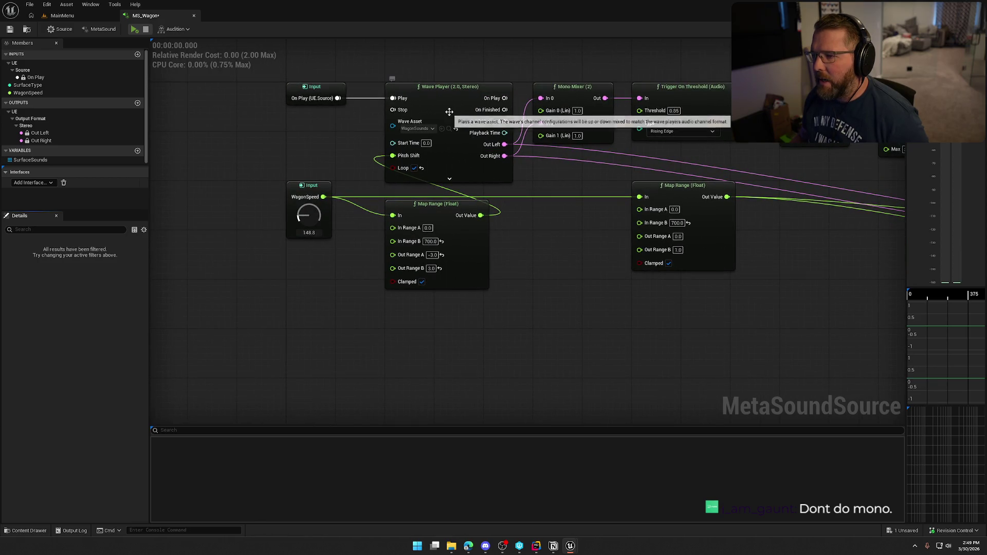
mouse_move(583, 293)
left_mouse_down()
mouse_move(524, 359)
mouse_move(579, 331)
mouse_move(508, 332)
left_mouse_up()
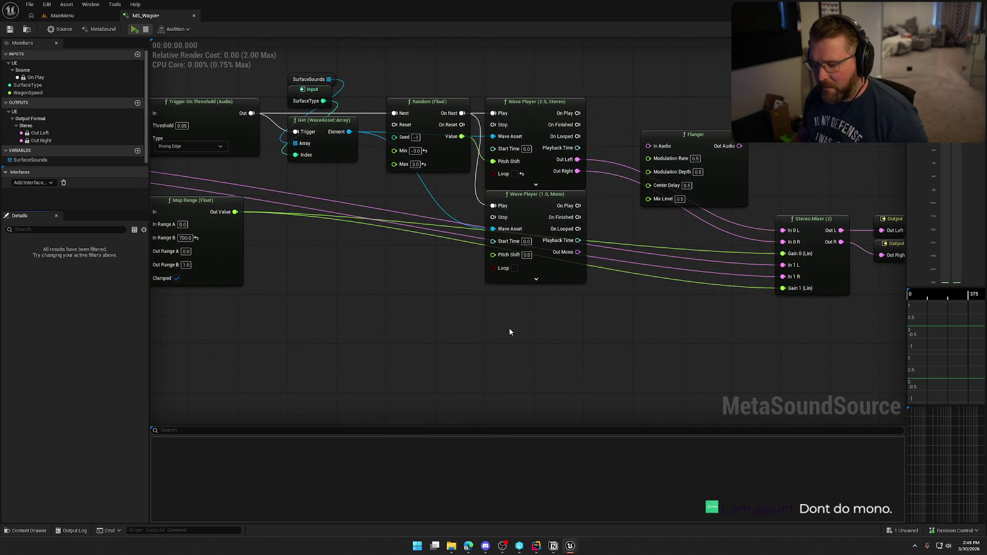
key("ctrl+z")
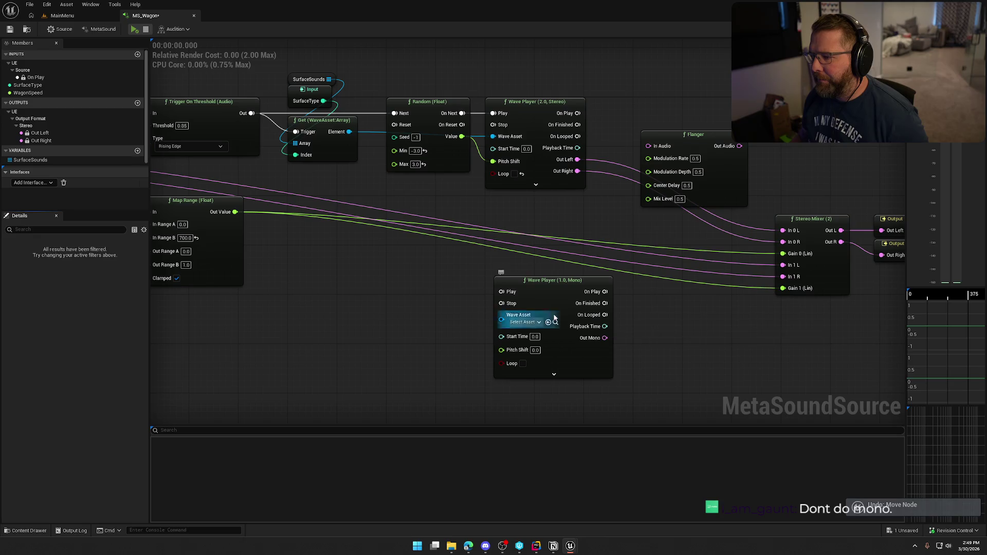
mouse_move(559, 334)
left_mouse_down()
mouse_move(497, 309)
mouse_move(493, 273)
left_mouse_up()
key("Delete")
left_click_drag(624, 311, 428, 279)
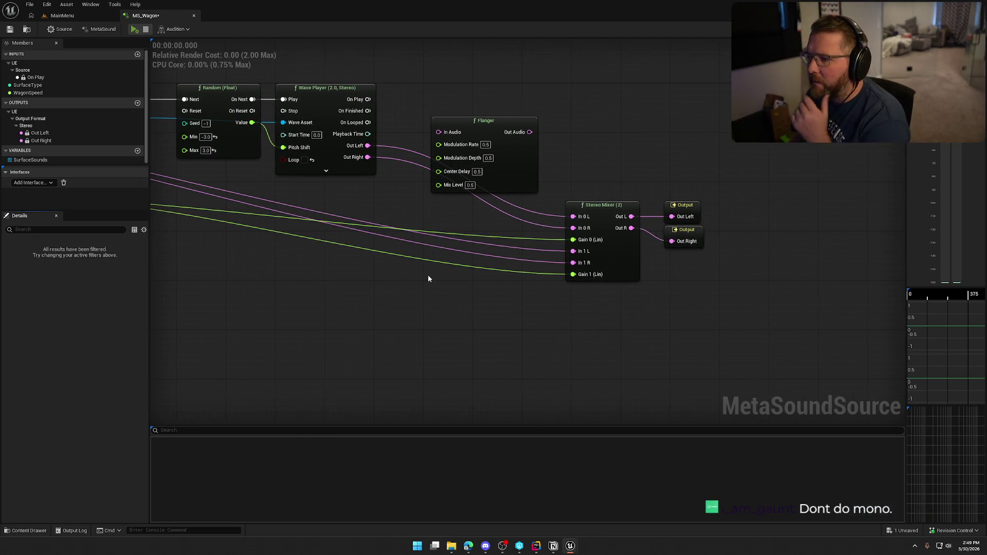
- Route Out Left through the Flanger into In 0 L, and a duplicated Flanger into In 0 R
left_click_drag(373, 144, 438, 132)
left_click_drag(529, 132, 575, 218)
mouse_move(485, 121)
left_mouse_down()
mouse_move(483, 75)
mouse_move(472, 122)
mouse_move(460, 105)
left_mouse_up()
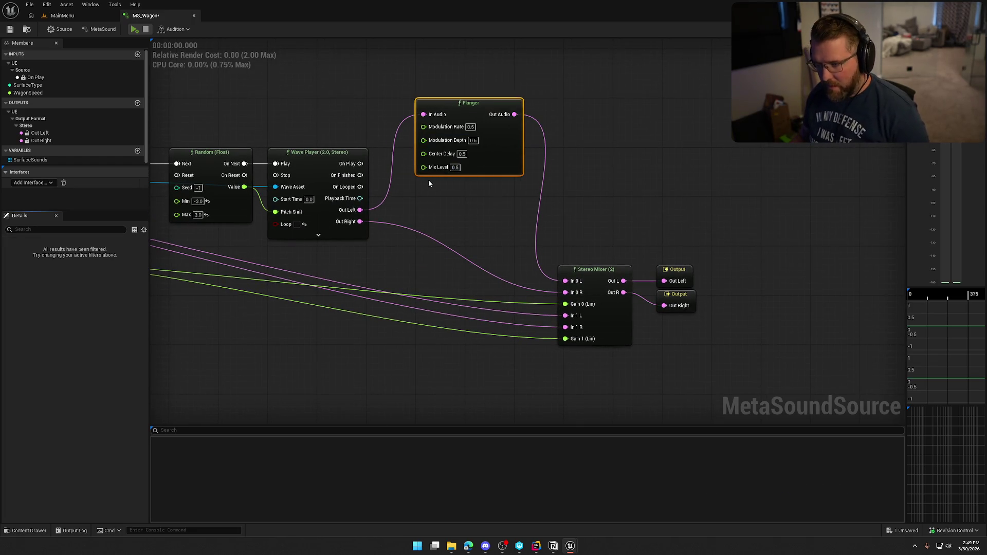
key("ctrl+d")
left_click_drag(474, 183, 461, 186)
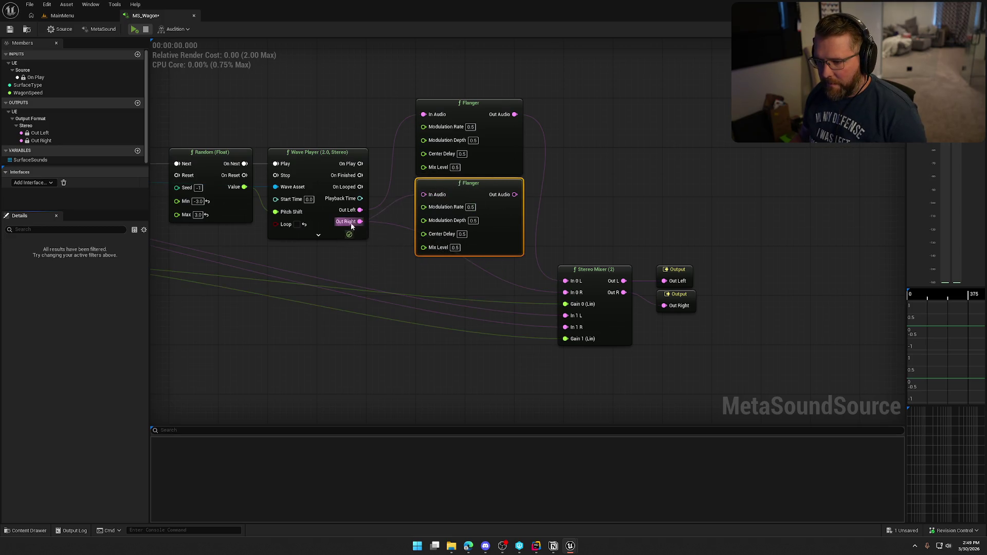
mouse_move(514, 195)
left_mouse_down()
mouse_move(535, 199)
mouse_move(565, 287)
left_mouse_up()
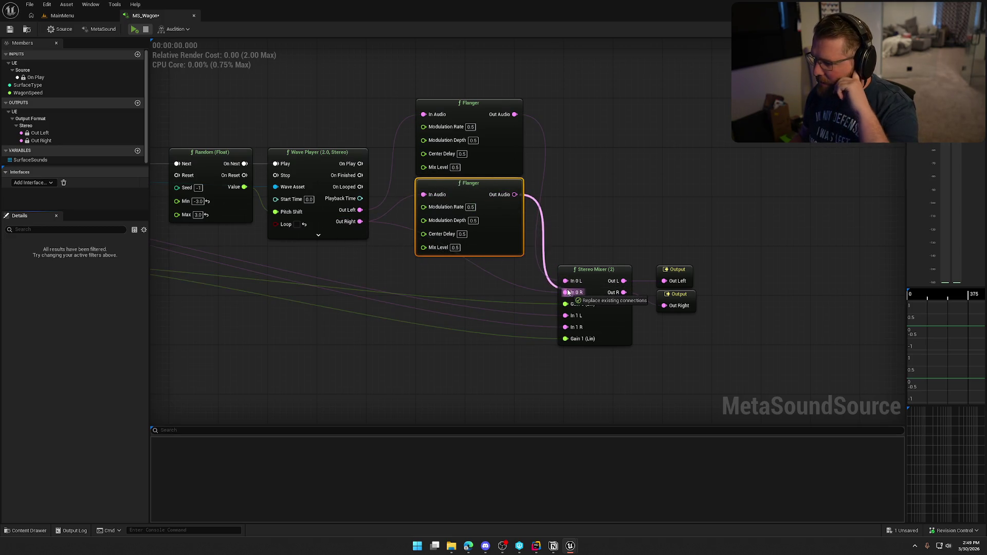
- Stack the two Flangers neatly, recentre the graph, and audition MS_Wagon, then stop
mouse_move(551, 229)
left_mouse_down()
mouse_move(560, 233)
mouse_move(556, 221)
left_mouse_up()
left_click_drag(545, 125, 543, 143)
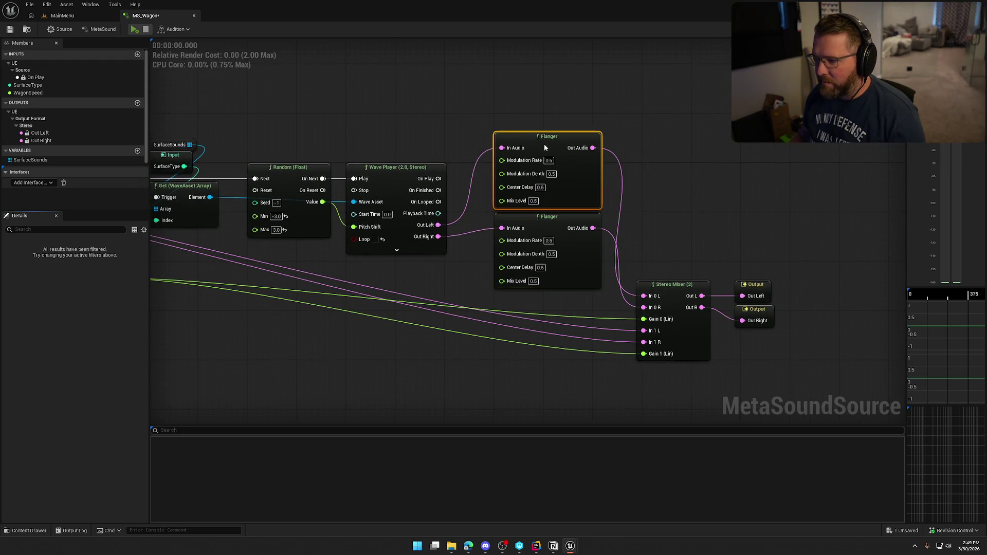
left_click(474, 103)
mouse_move(449, 284)
left_mouse_down()
mouse_move(459, 225)
mouse_move(484, 214)
left_mouse_up()
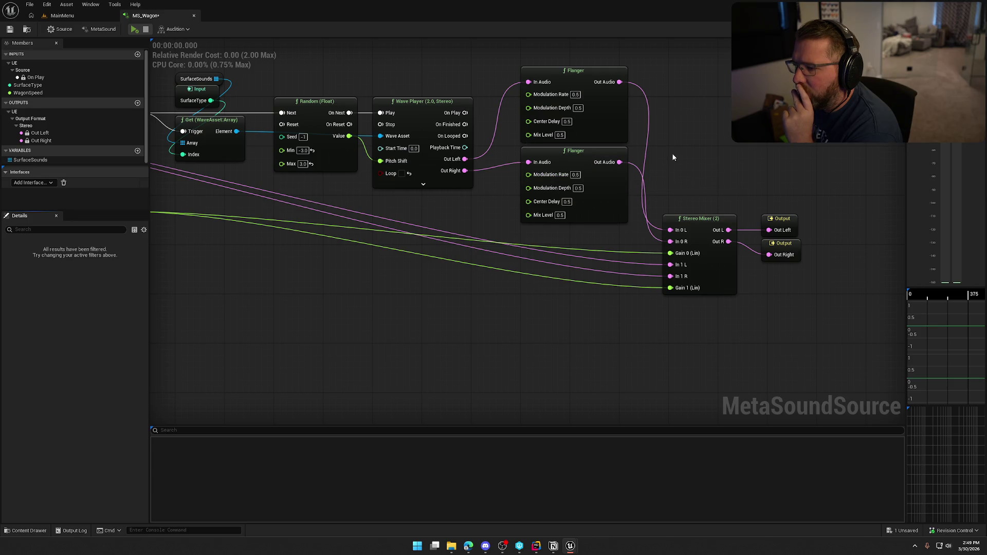
left_click(135, 30)
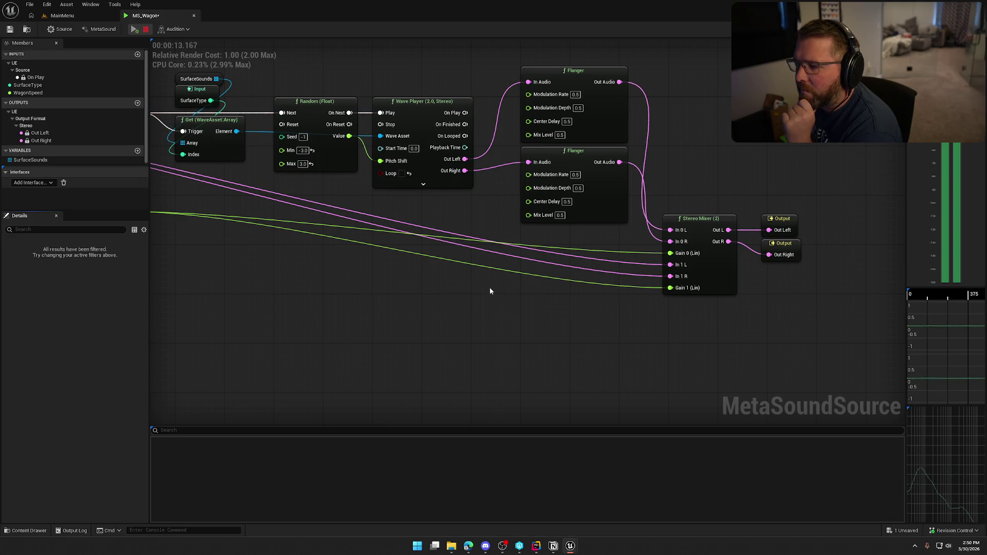
left_click(146, 31)
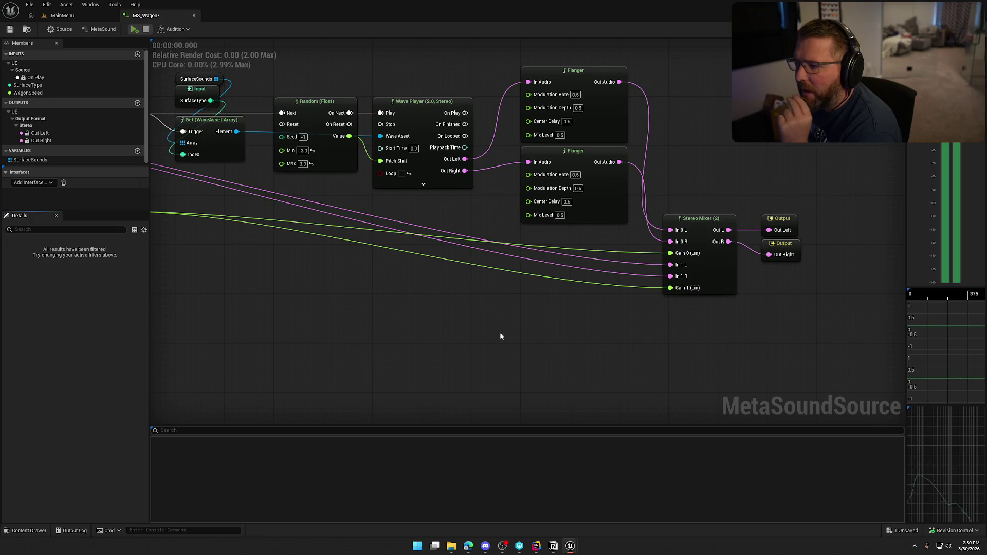
- Delete both Flangers, then try a Ladder Filter on the left output and delete it again
left_click_drag(683, 187, 591, 143)
key("Delete")
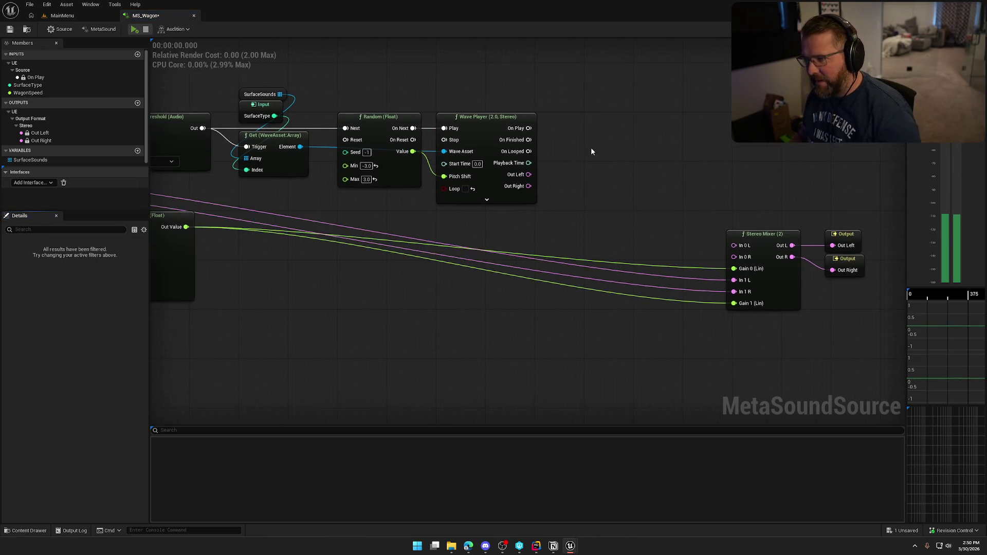
left_click_drag(512, 153, 591, 125)
type("filter")
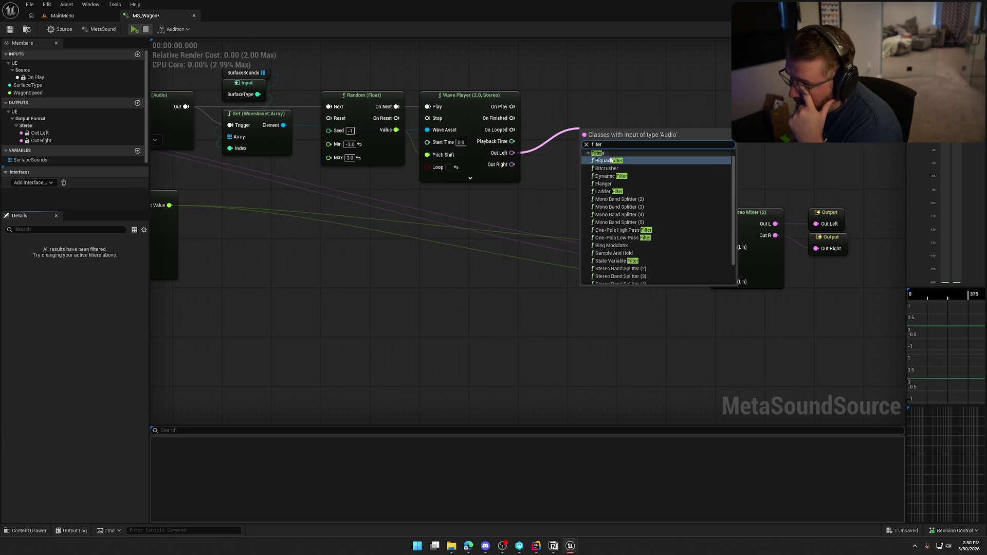
left_click(637, 191)
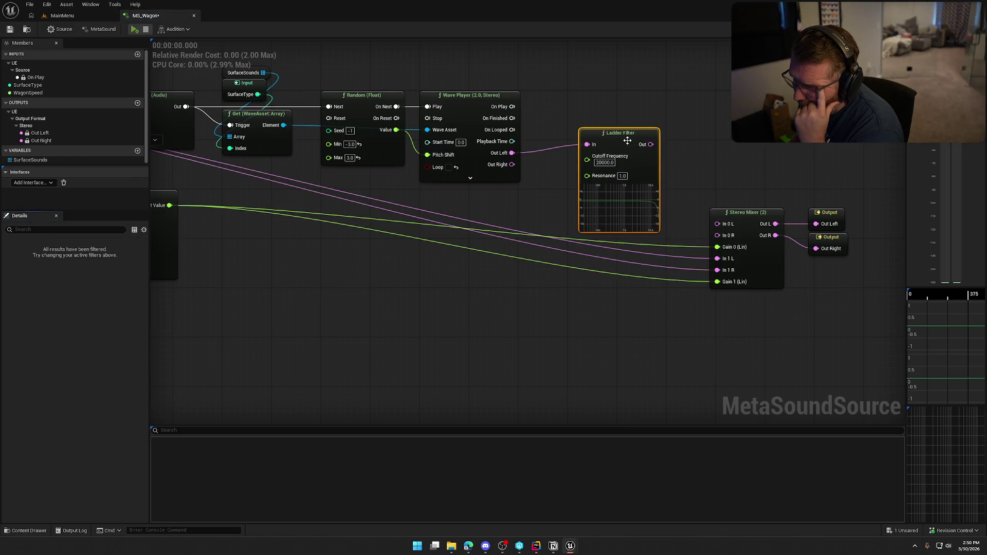
key("Delete")
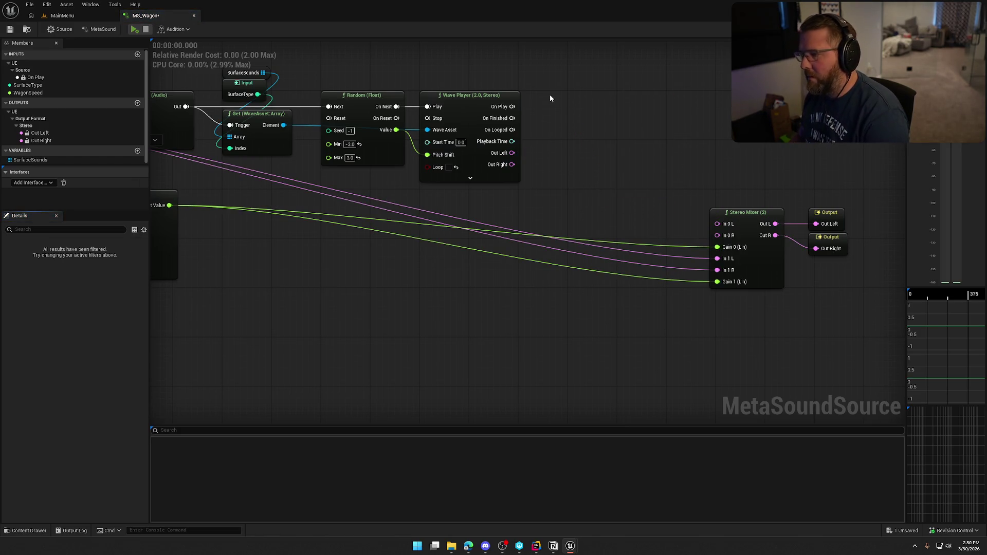
- Connect the Wave Player's Out Right directly to the Stereo Mixer's In 0 R
left_click_drag(550, 98, 501, 84)
mouse_move(484, 128)
left_mouse_down()
mouse_move(519, 130)
mouse_move(704, 210)
mouse_move(499, 149)
left_mouse_up()
mouse_move(732, 205)
left_mouse_down()
mouse_move(590, 165)
mouse_move(590, 149)
left_mouse_up()
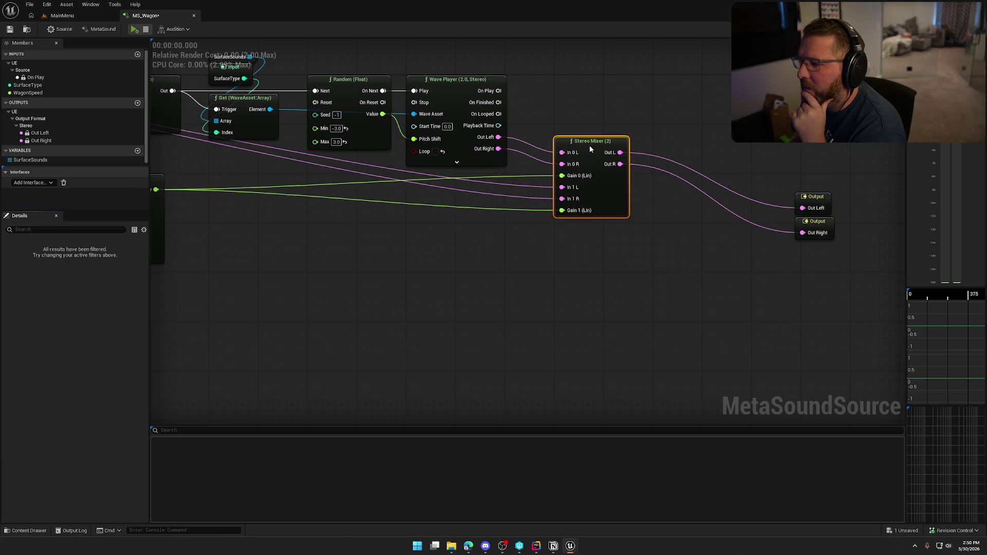
- Place both Output nodes beside the Stereo Mixer and set the Random range to -5 through 5.0
mouse_move(853, 270)
left_mouse_down()
mouse_move(791, 190)
mouse_move(667, 142)
left_mouse_up()
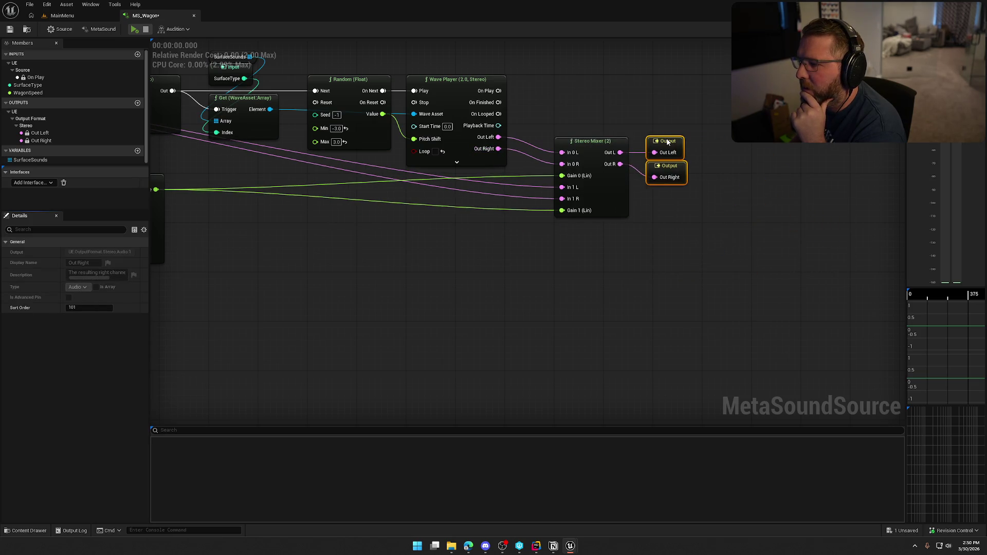
left_click_drag(337, 186, 500, 200)
left_click(498, 143)
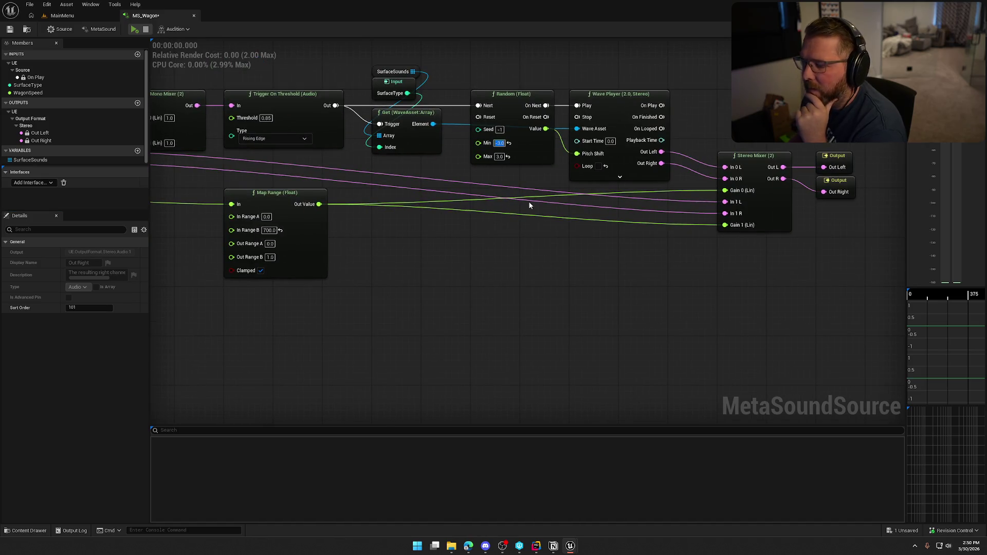
type("-5")
key("Return")
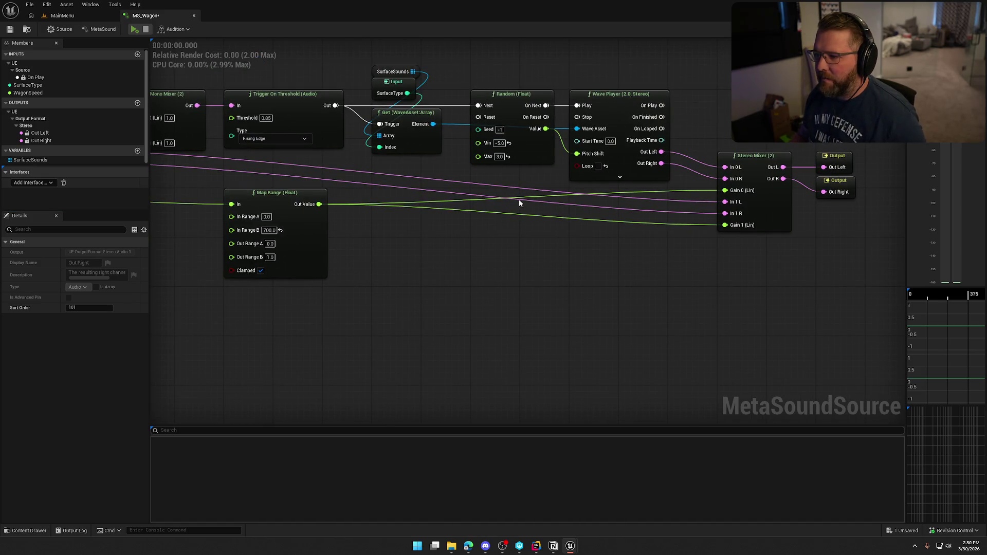
left_click(498, 156)
type("5.0")
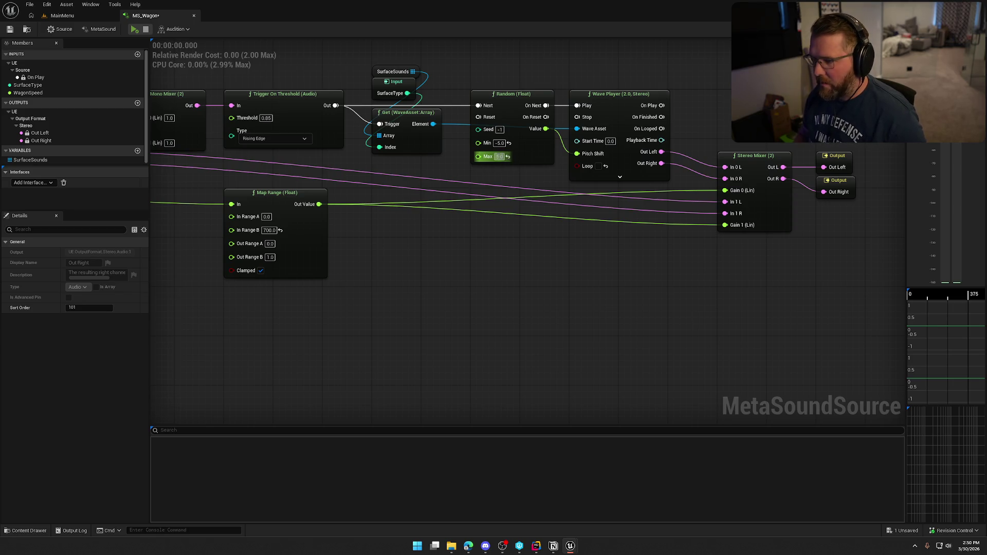
key("Return")
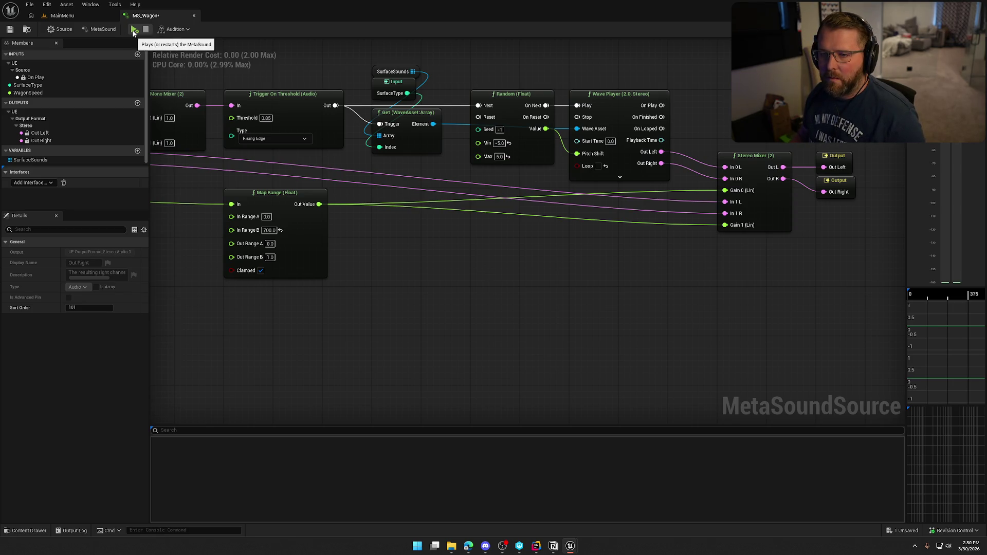
- Audition MS_Wagon for about 12 seconds, then stop and expand the SurfaceSounds array
left_click(134, 30)
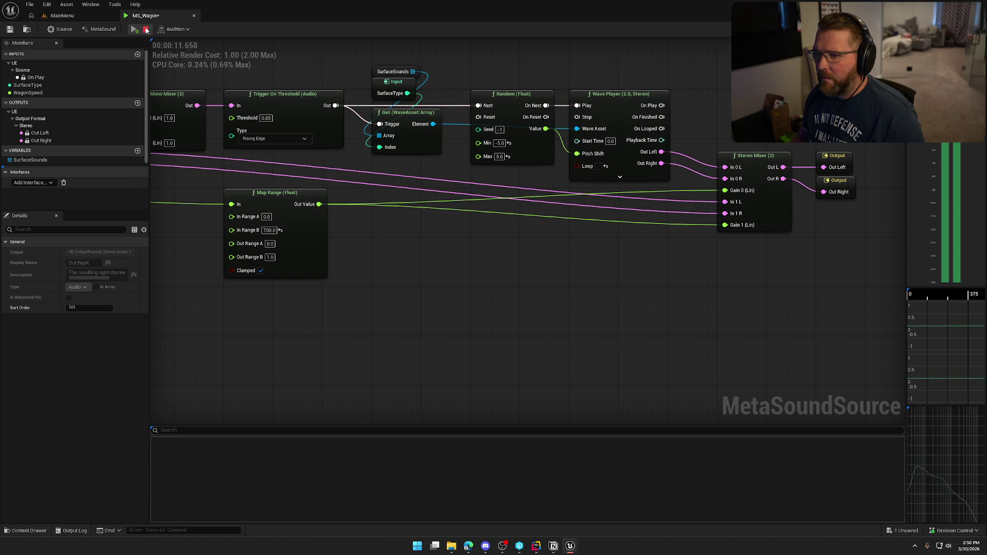
left_click_drag(393, 265, 570, 295)
left_click(568, 102)
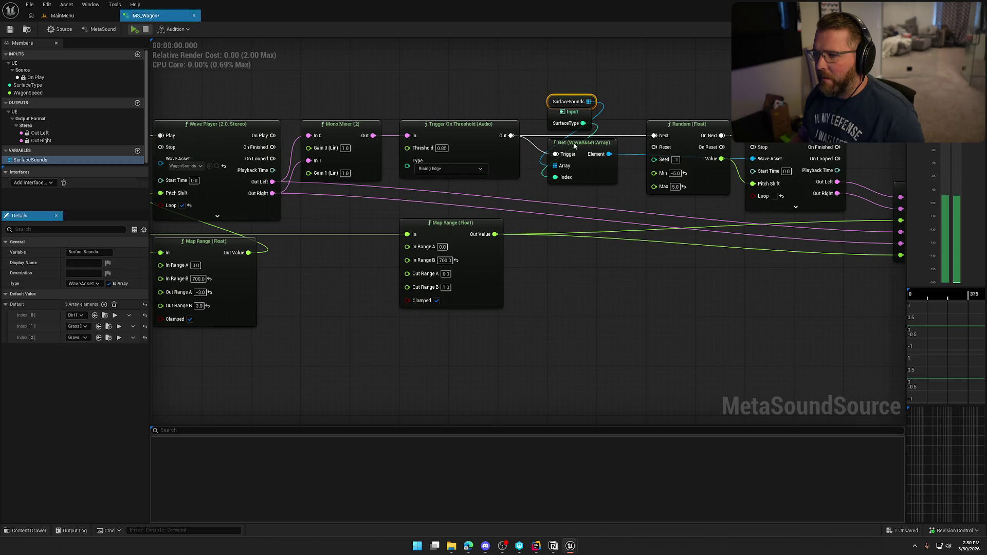
- Add a fourth SurfaceSounds element and assign it Snow2Step3, found by filtering assets for 'snow'
left_click(104, 304)
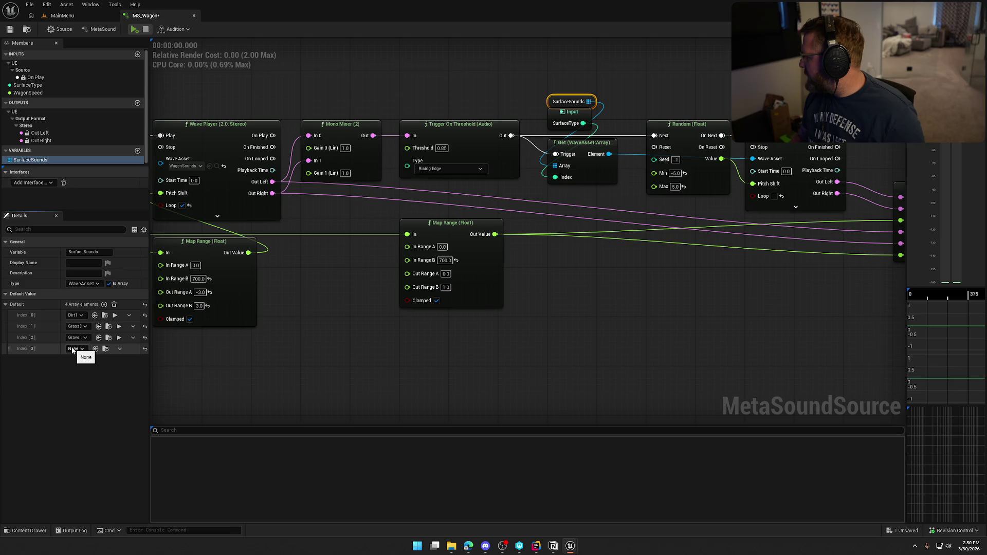
left_click(73, 350)
type("snow")
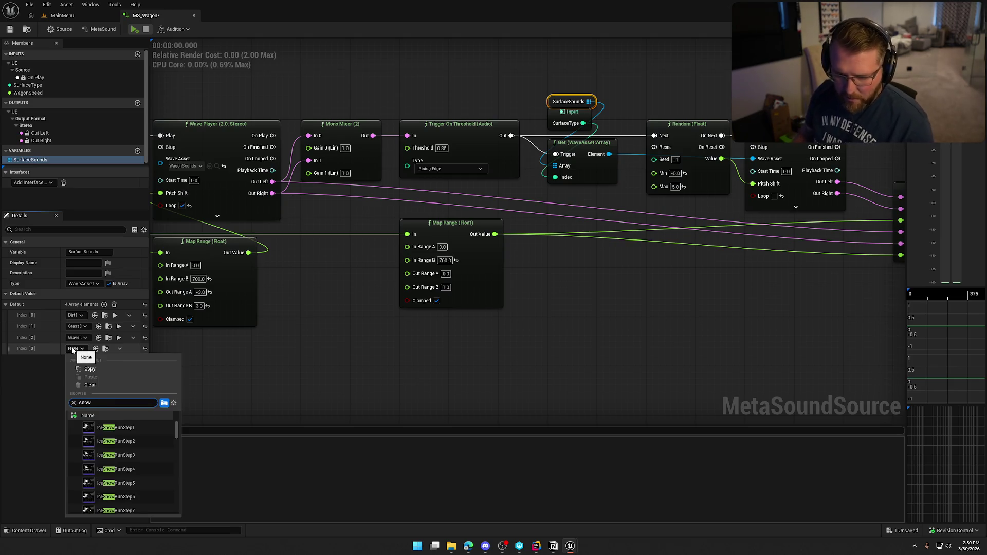
scroll(141, 449, "down", 5)
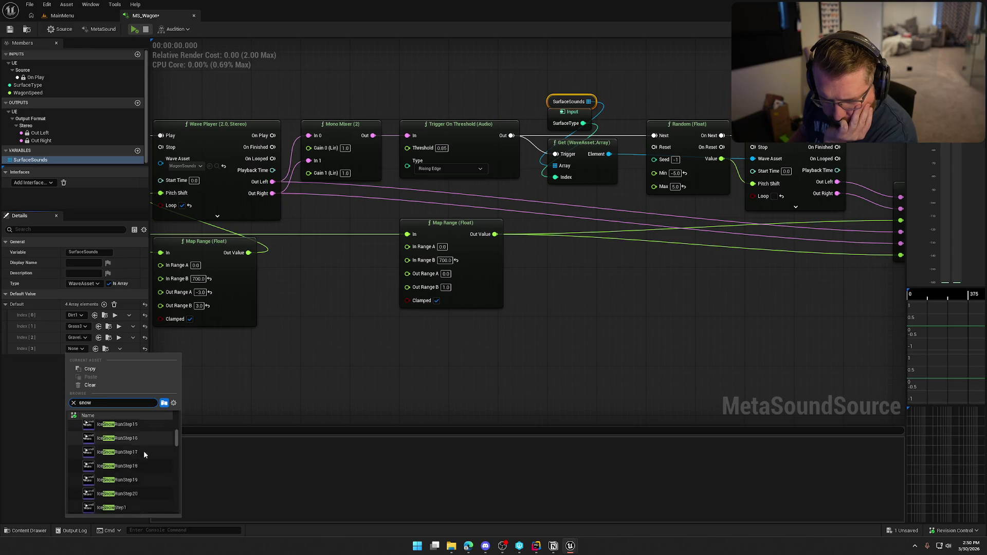
scroll(144, 454, "down", 5)
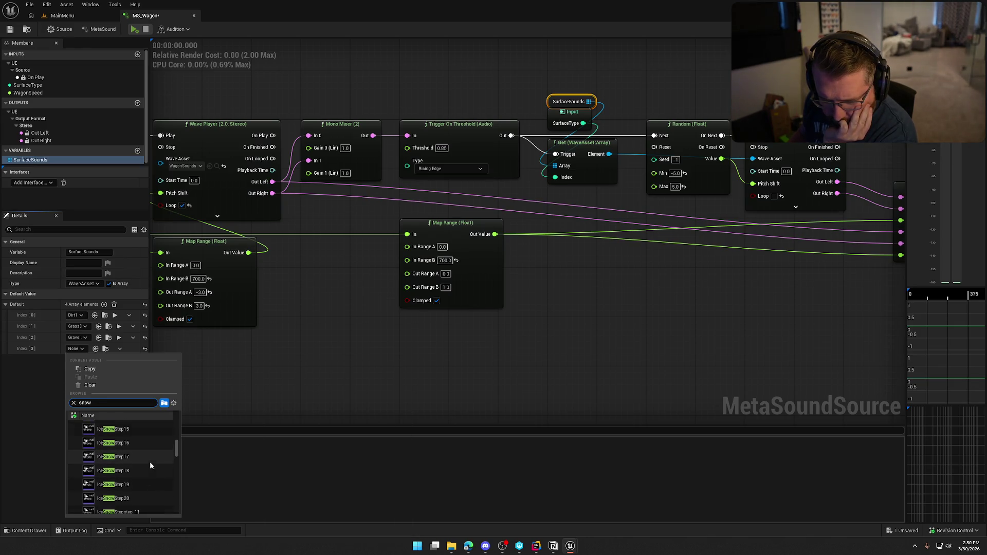
scroll(149, 462, "down", 3)
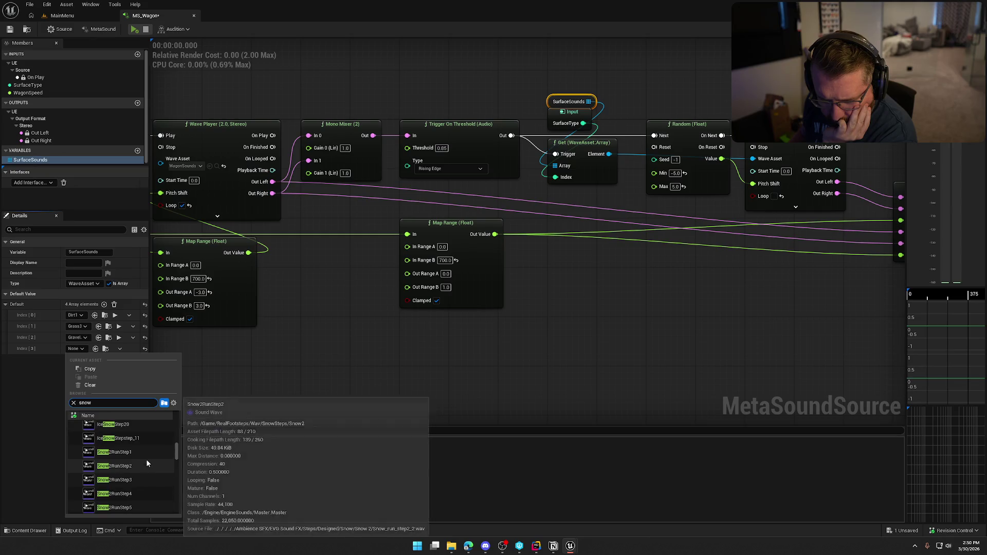
scroll(146, 459, "down", 5)
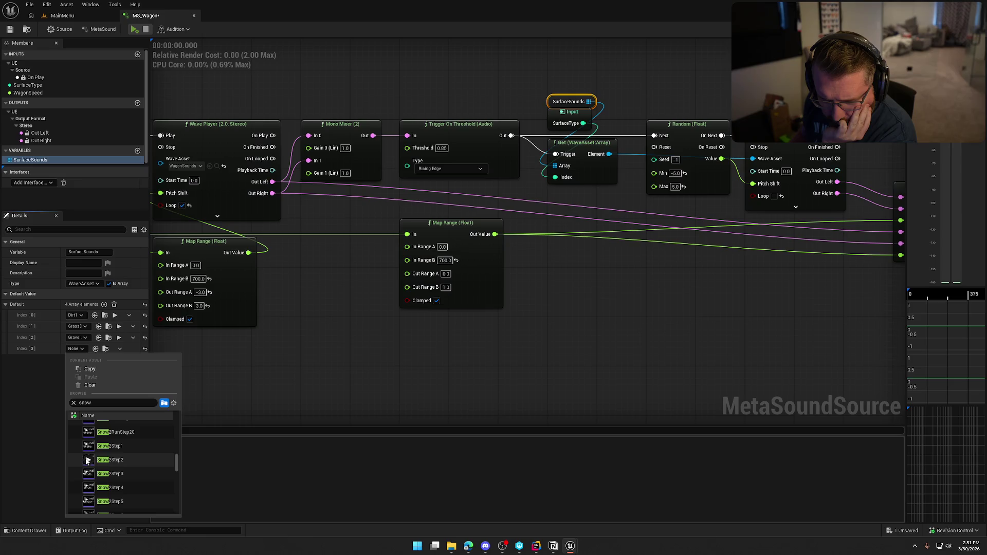
mouse_move(88, 474)
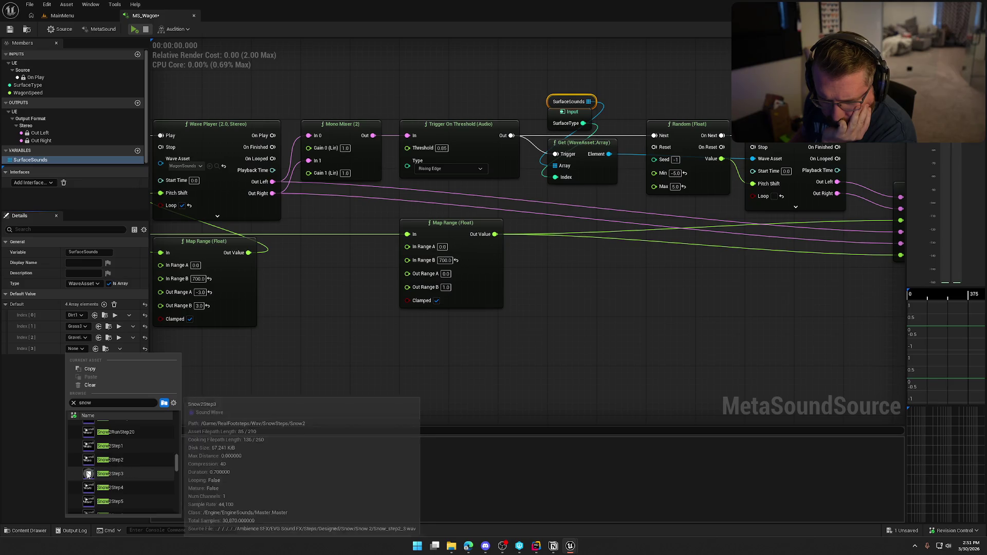
left_click(134, 474)
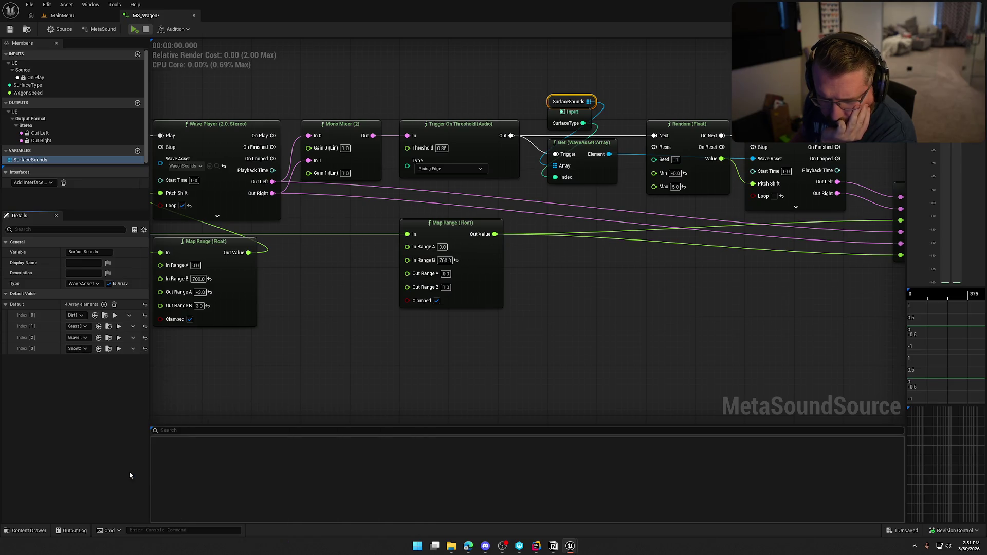
left_click(31, 85)
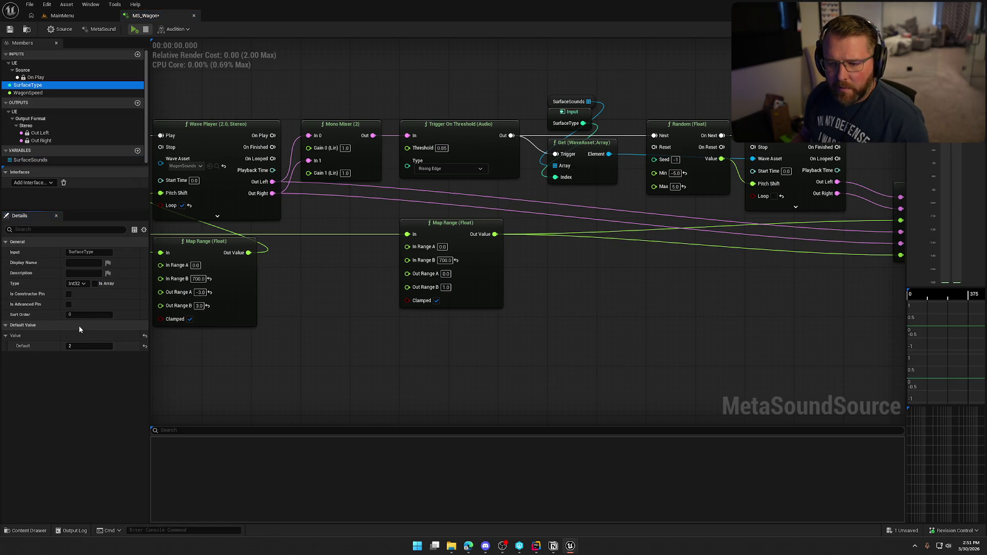
- Change the SurfaceType default to 3 and audition MS_Wagon for about 50 seconds
left_click(84, 346)
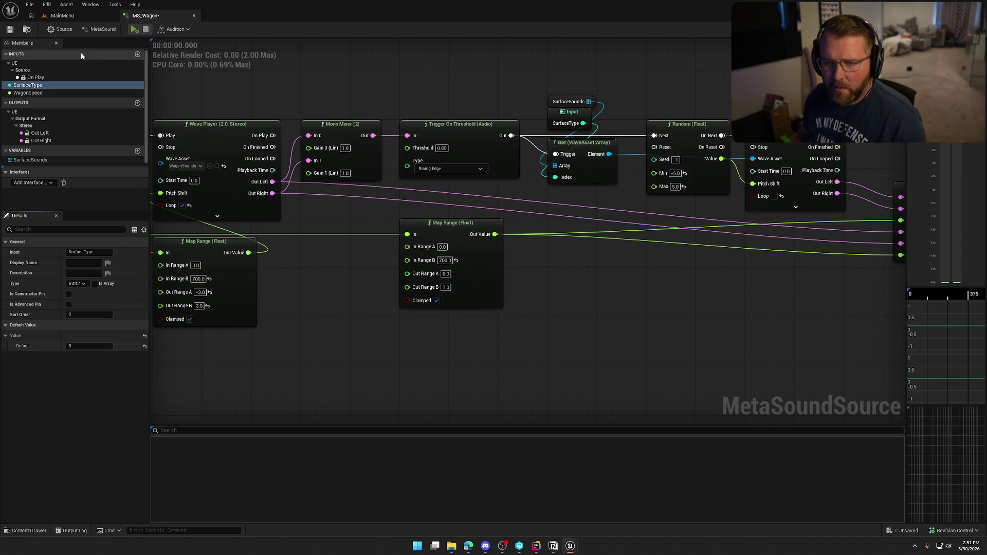
left_click(58, 30)
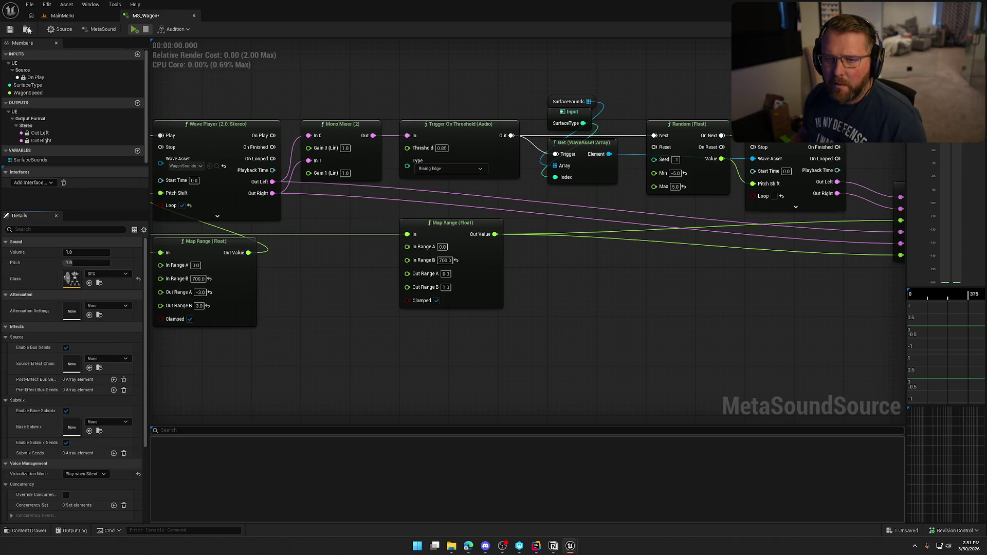
left_click(136, 30)
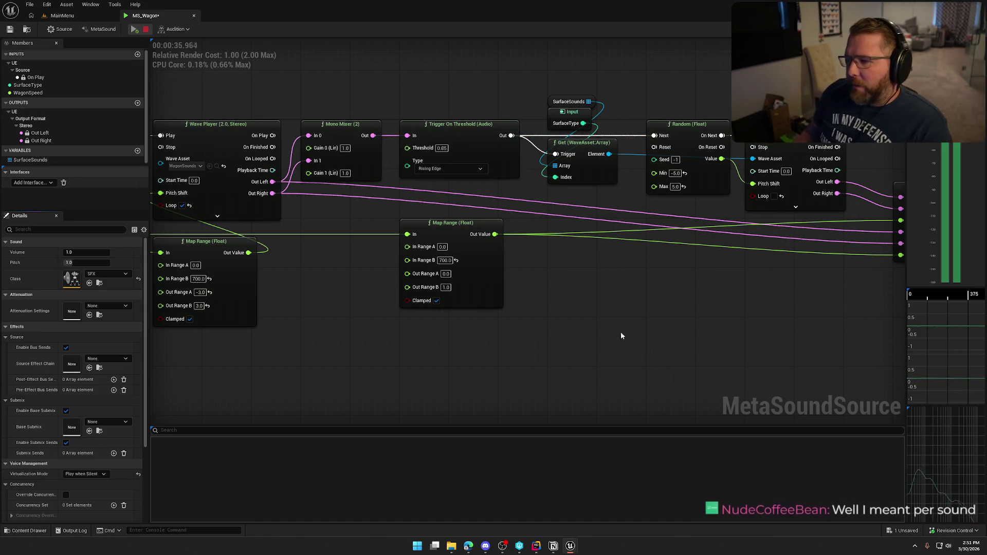
mouse_move(620, 332)
left_mouse_down()
mouse_move(720, 298)
mouse_move(683, 279)
mouse_move(647, 280)
mouse_move(614, 257)
left_mouse_up()
scroll(683, 280, "down", 2)
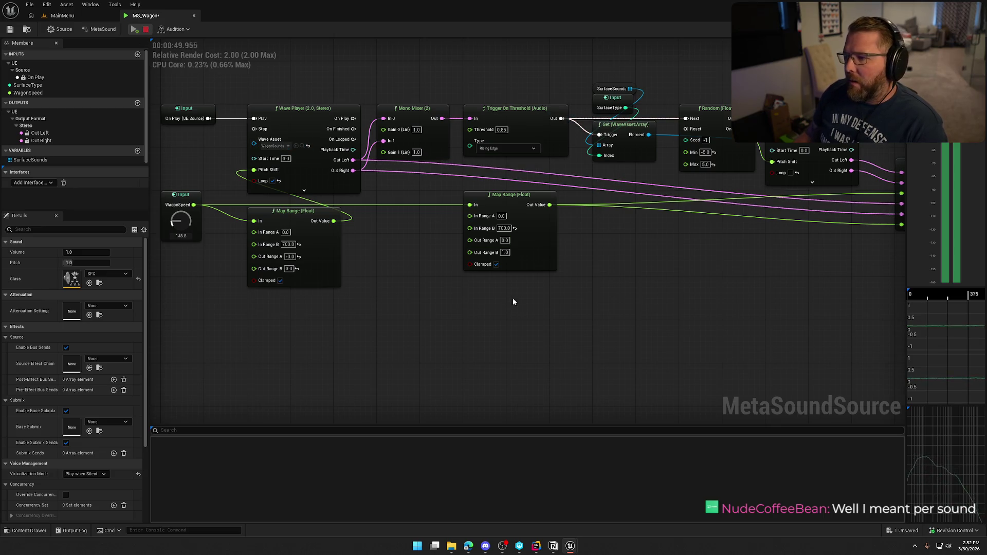
mouse_move(477, 120)
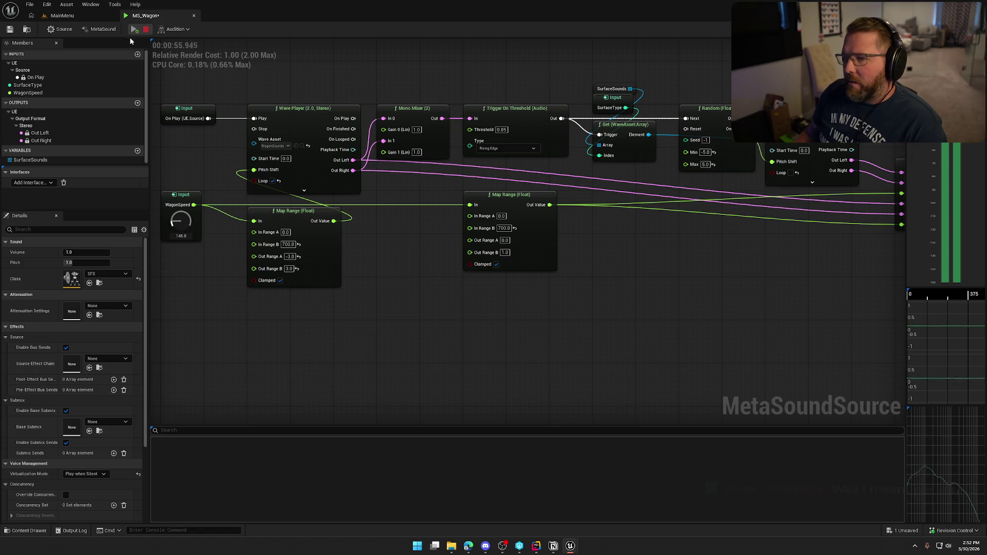
- Stop playback and replay MS_Wagon with the Trigger On Threshold at 0.2
left_click(146, 29)
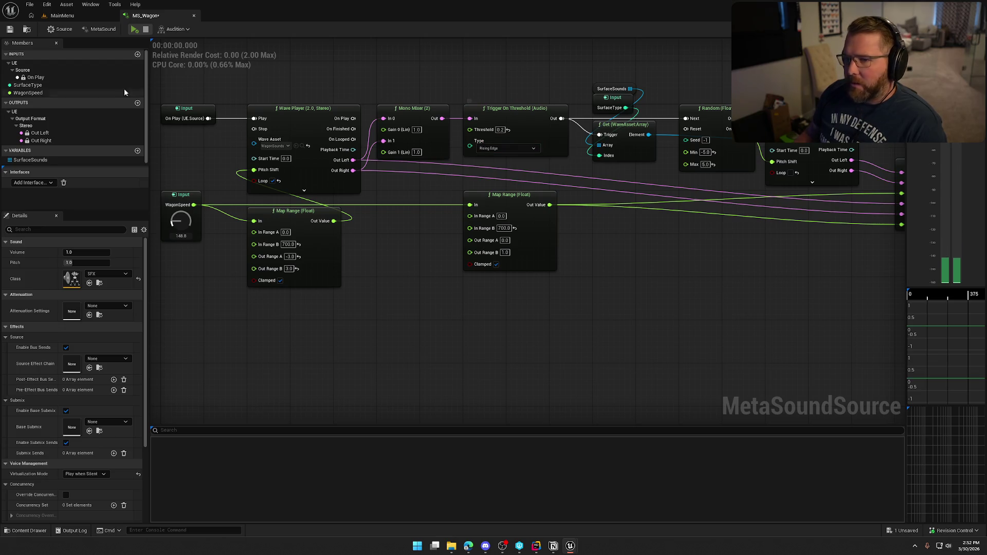
left_click(134, 29)
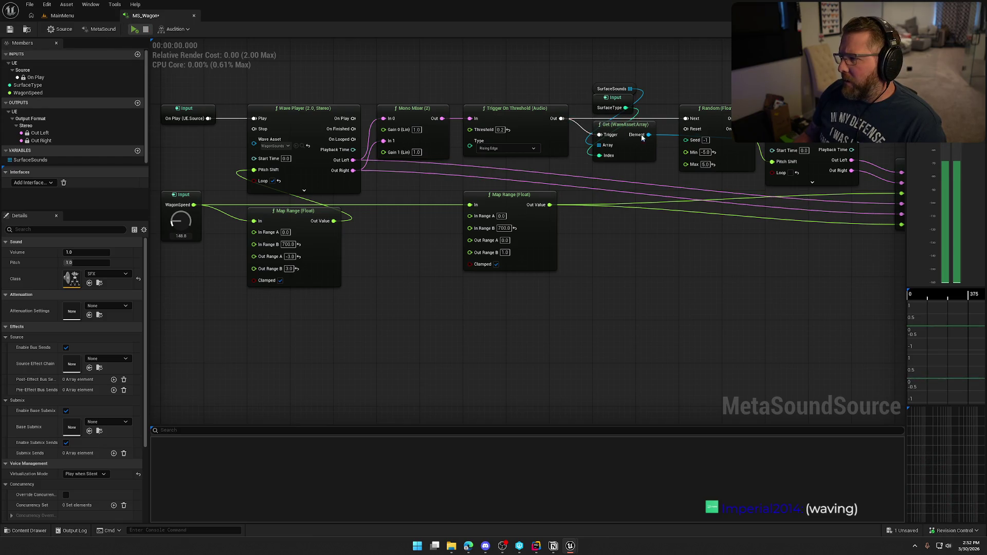
mouse_move(655, 232)
left_mouse_down()
mouse_move(520, 214)
mouse_move(564, 225)
left_mouse_up()
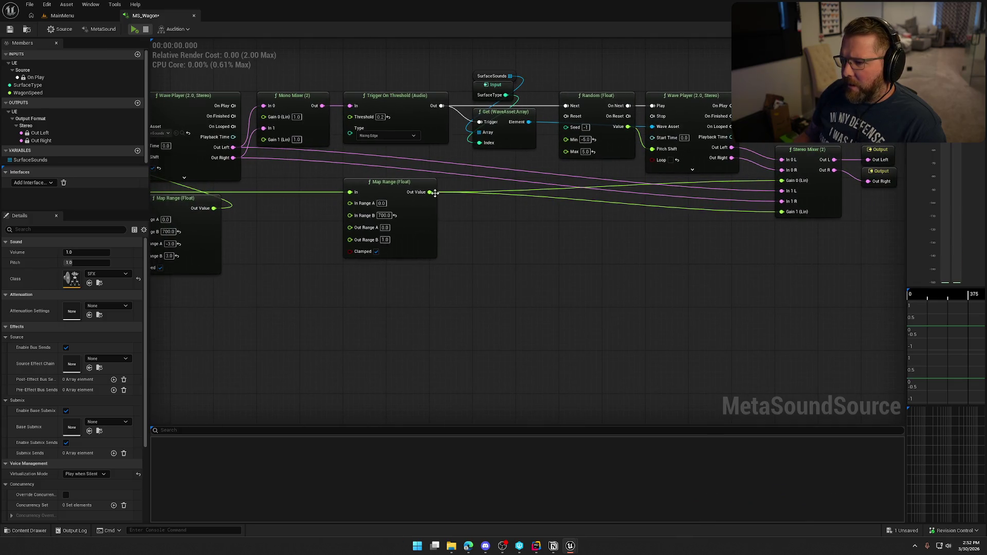
- Move the right Map Range node left and audition with WagonSpeed turned up to 1200
mouse_move(394, 183)
left_mouse_down()
mouse_move(520, 179)
mouse_move(436, 179)
left_mouse_up()
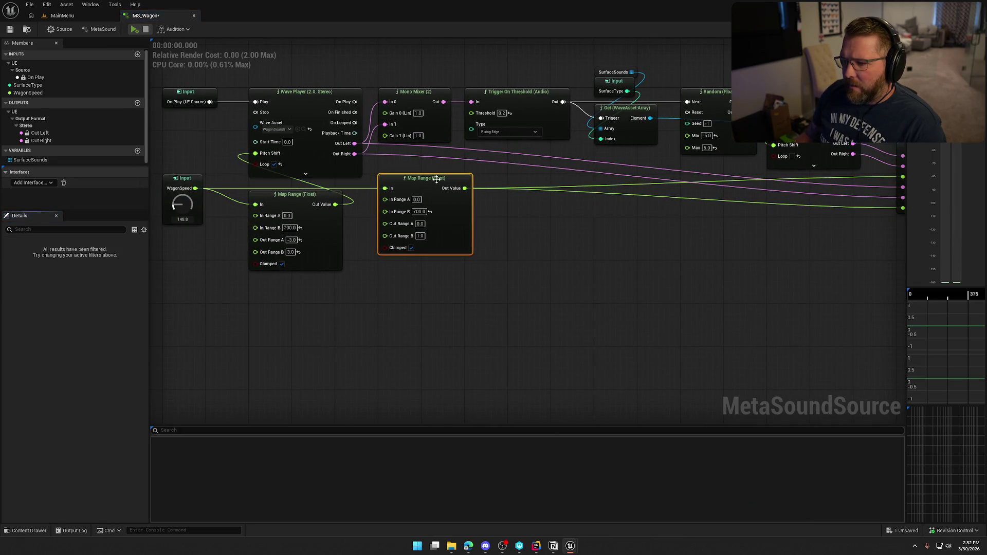
left_click(200, 144)
left_click(134, 30)
left_click_drag(183, 204, 186, 133)
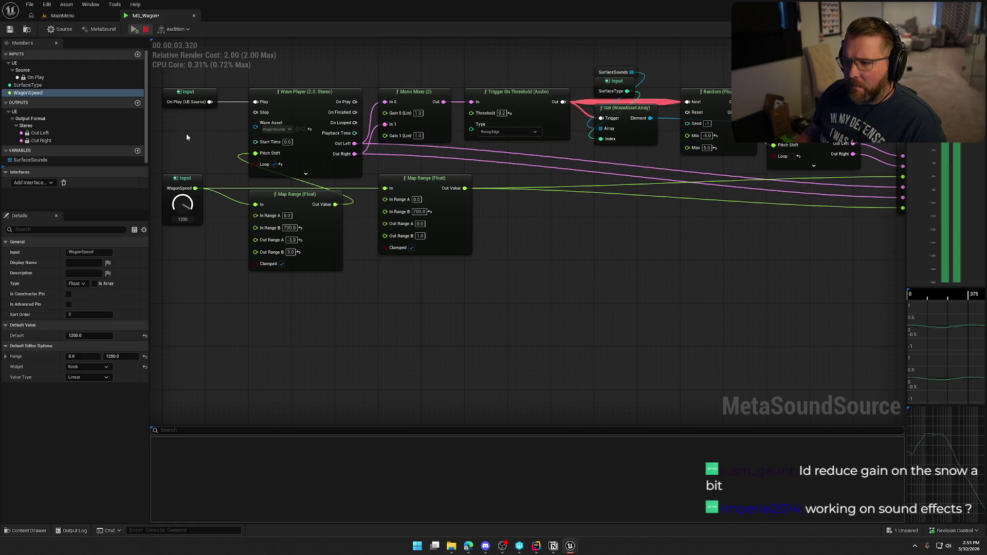
left_click(146, 30)
mouse_move(589, 295)
left_mouse_down()
mouse_move(367, 278)
mouse_move(454, 254)
left_mouse_up()
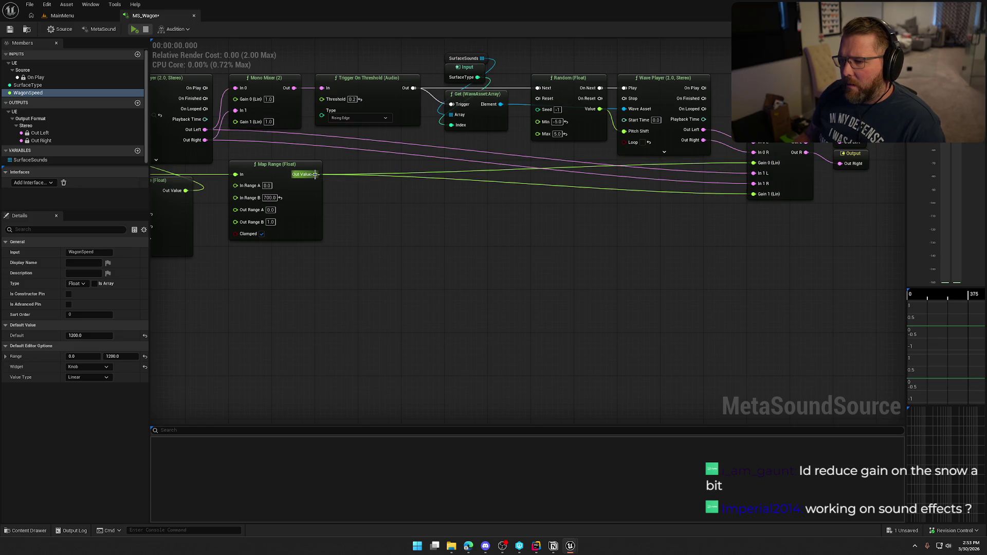
- Insert a Multiply (Float) node scaling Map Range's Out Value by 0.25 into Gain 0 (Lin)
left_click_drag(315, 174, 483, 196)
type("*")
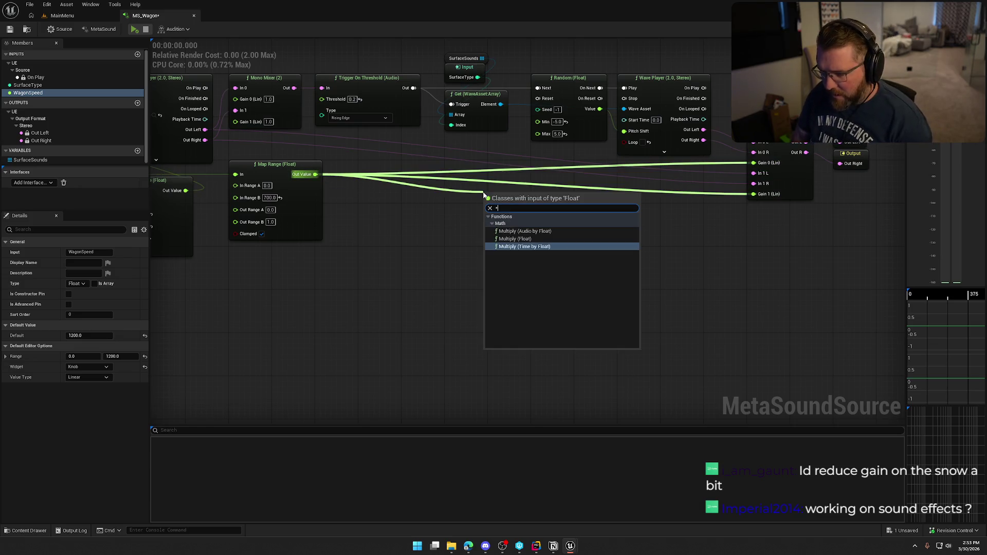
key("Up")
key("Return")
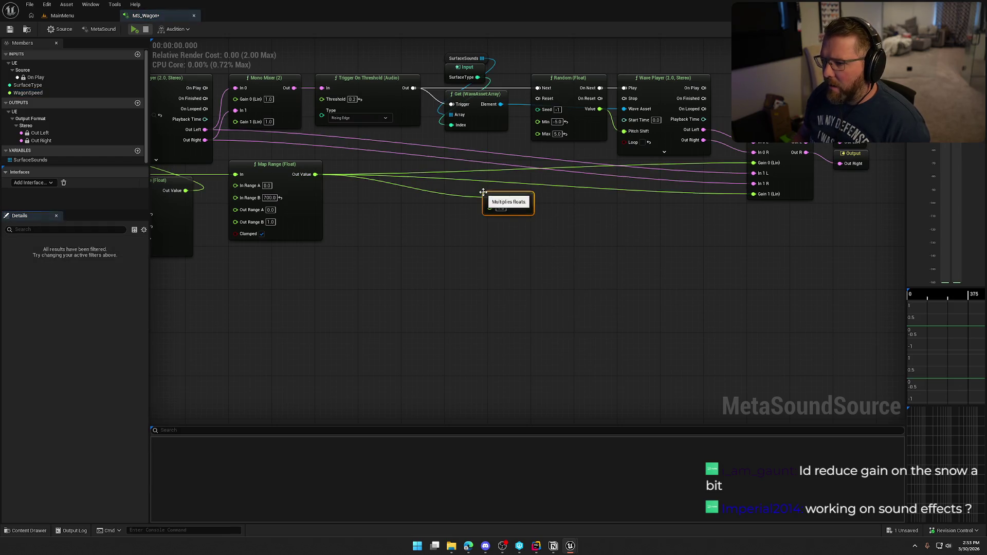
mouse_move(527, 204)
left_mouse_down()
mouse_move(754, 163)
mouse_move(386, 188)
left_mouse_up()
left_click(376, 192)
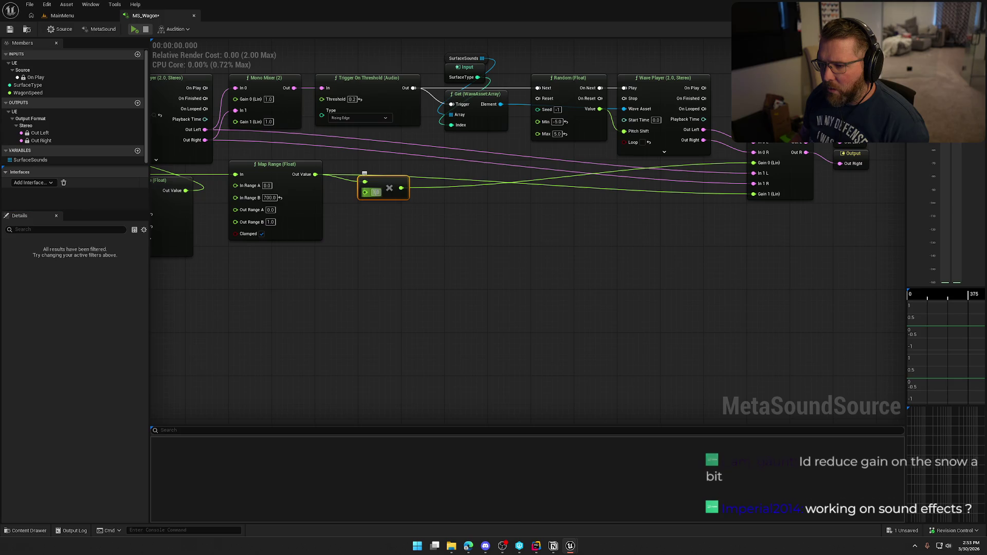
type("0.25")
key("Return")
- Audition the quieter MS_Wagon mix
left_click(390, 254)
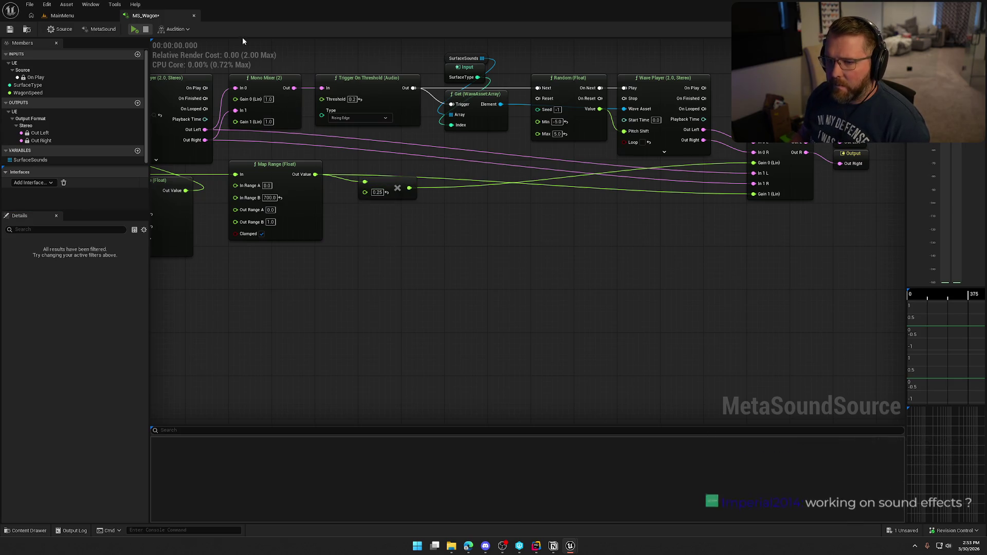
left_click(134, 28)
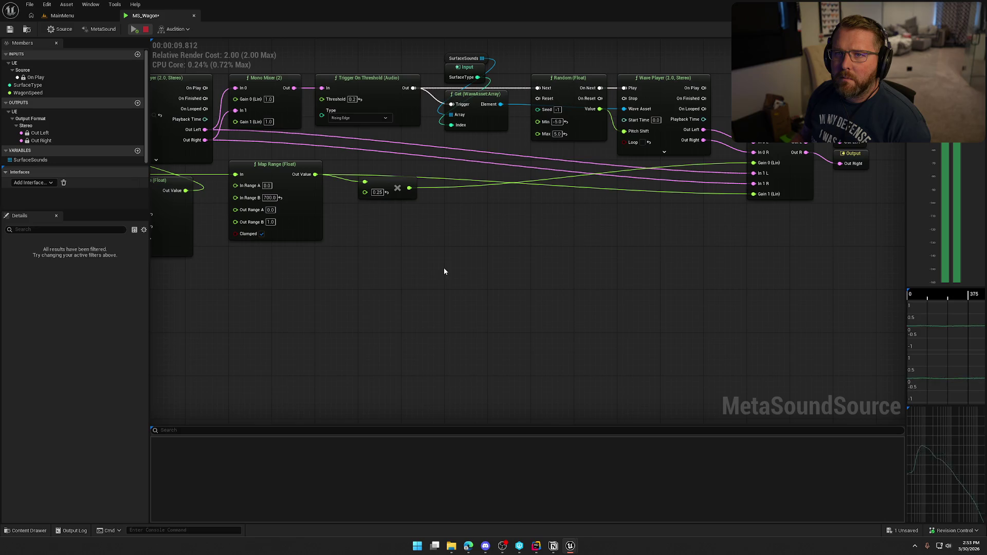
scroll(449, 266, "down", 1)
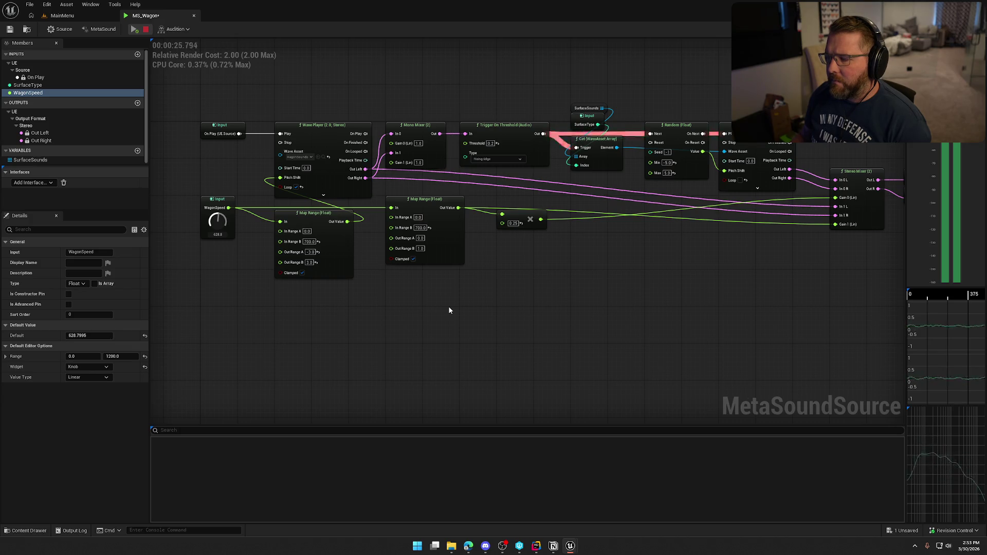
- Change the SurfaceType default from 3 to 2 and audition it briefly
left_click(145, 31)
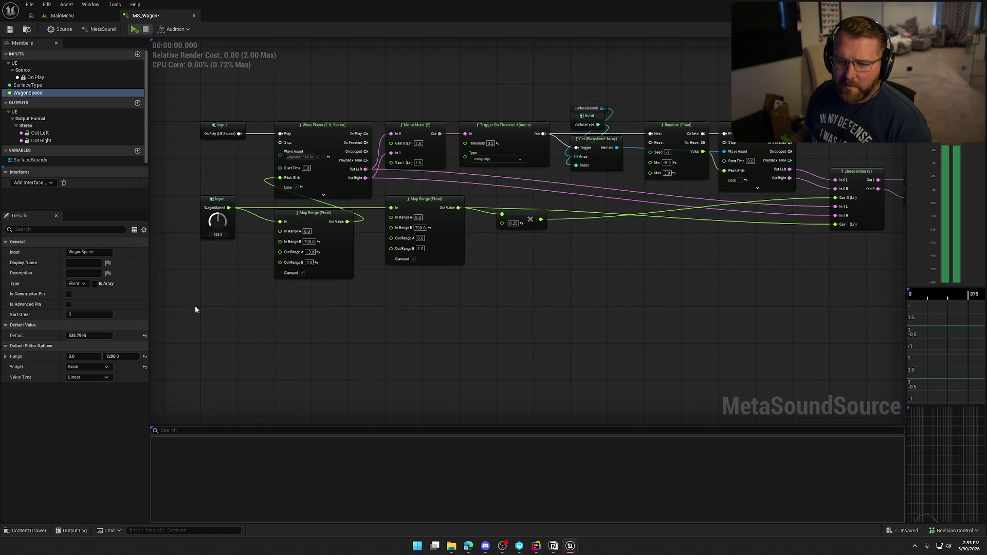
left_click(29, 85)
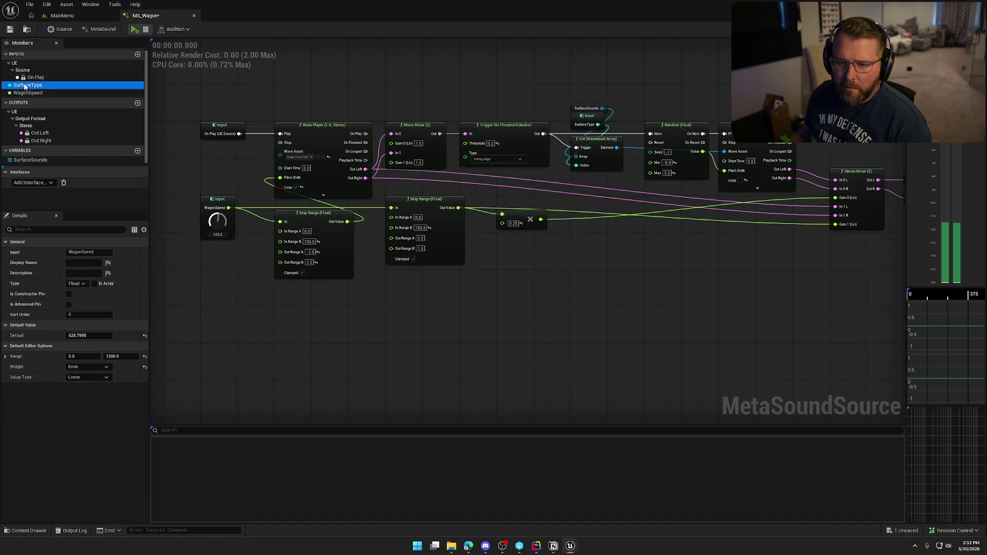
left_click_drag(80, 345, 76, 346)
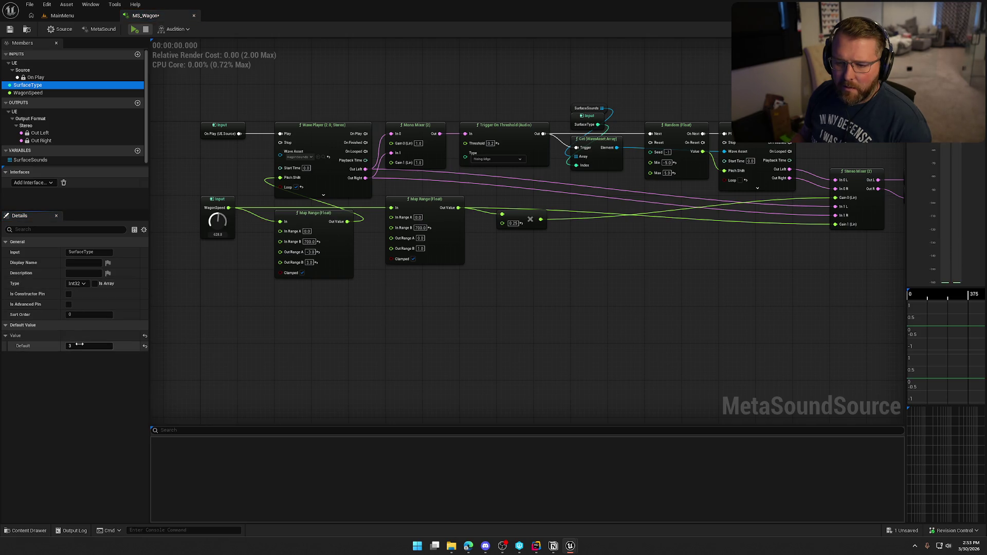
left_click(134, 29)
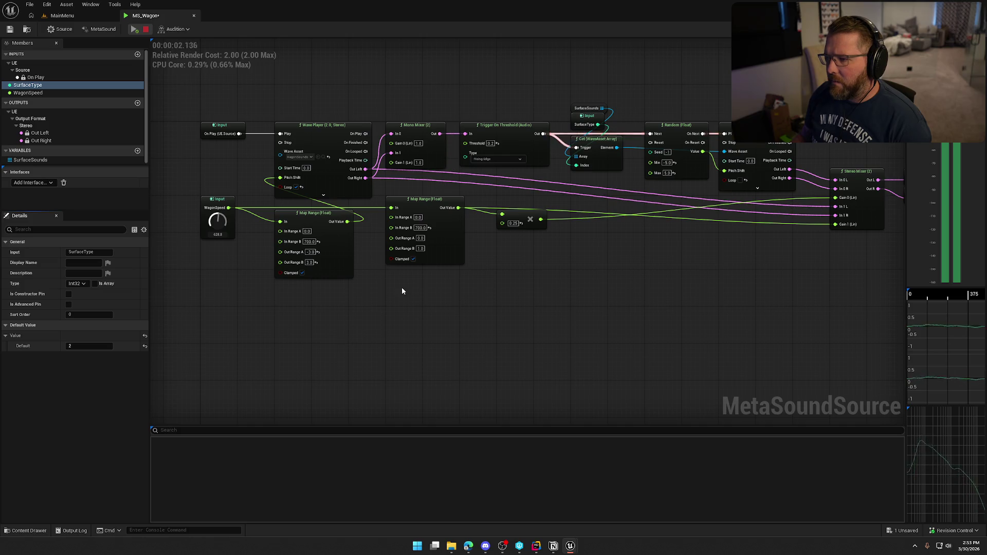
left_click(145, 29)
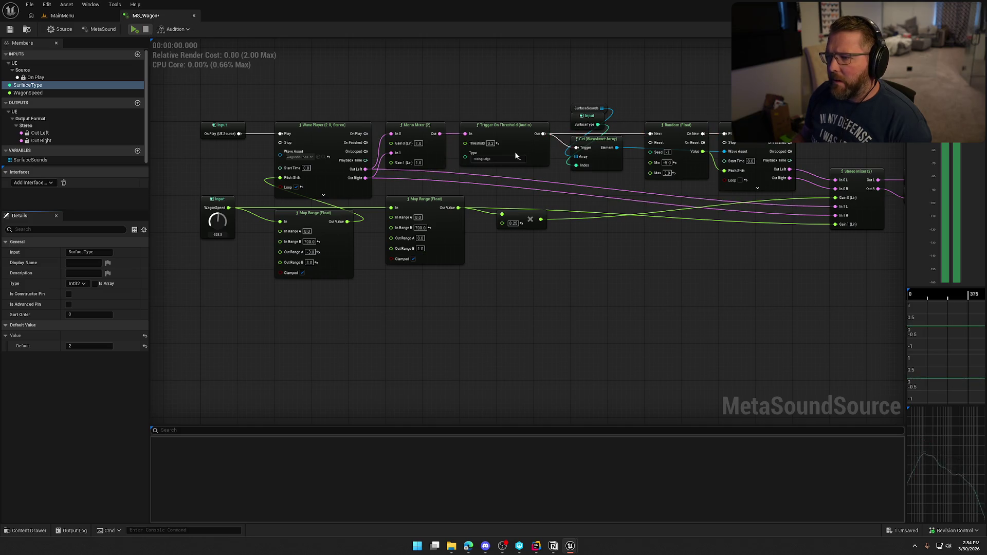
scroll(489, 175, "up", 2)
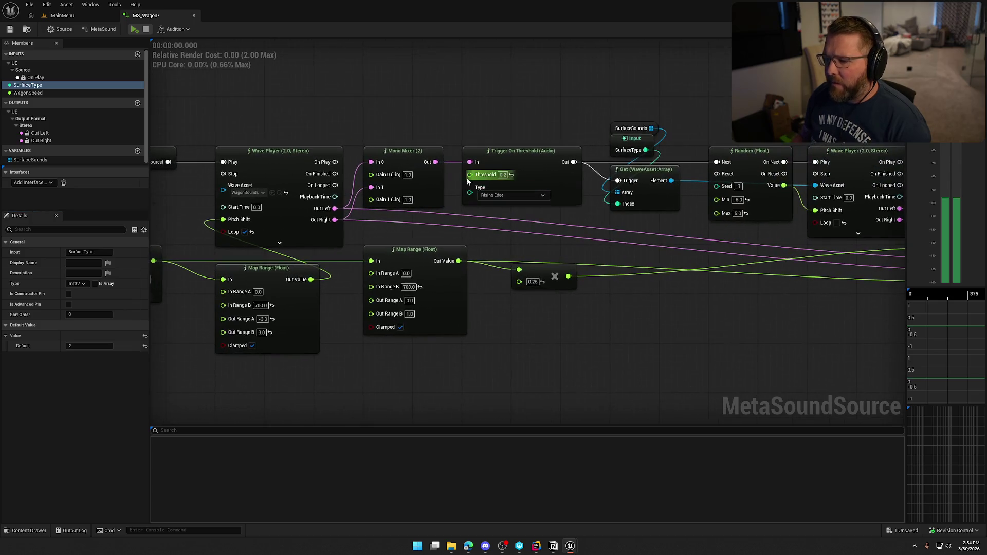
- Paste a second SurfaceType input above the graph and drag out from the trigger's Threshold input
left_click_drag(468, 175, 484, 95)
left_click(653, 81)
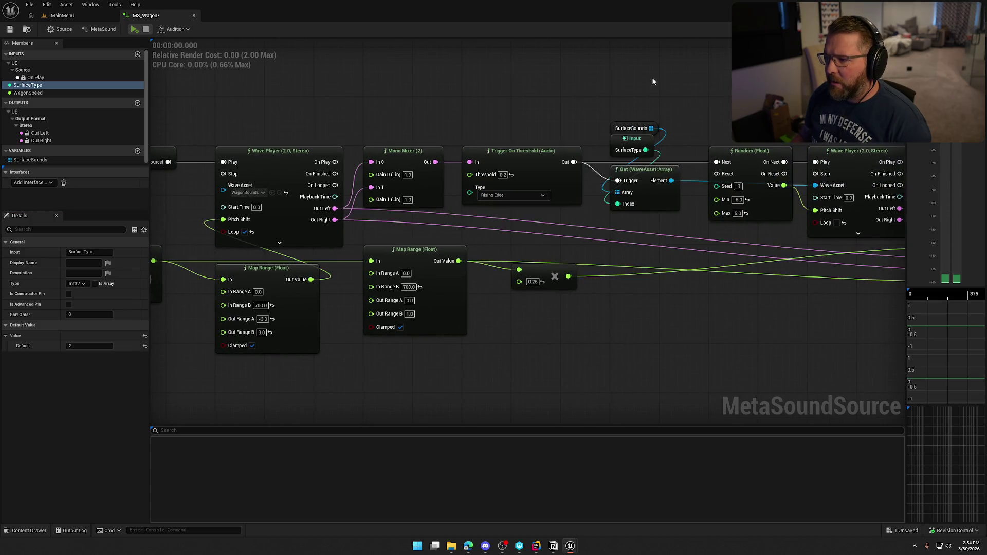
left_click(634, 133)
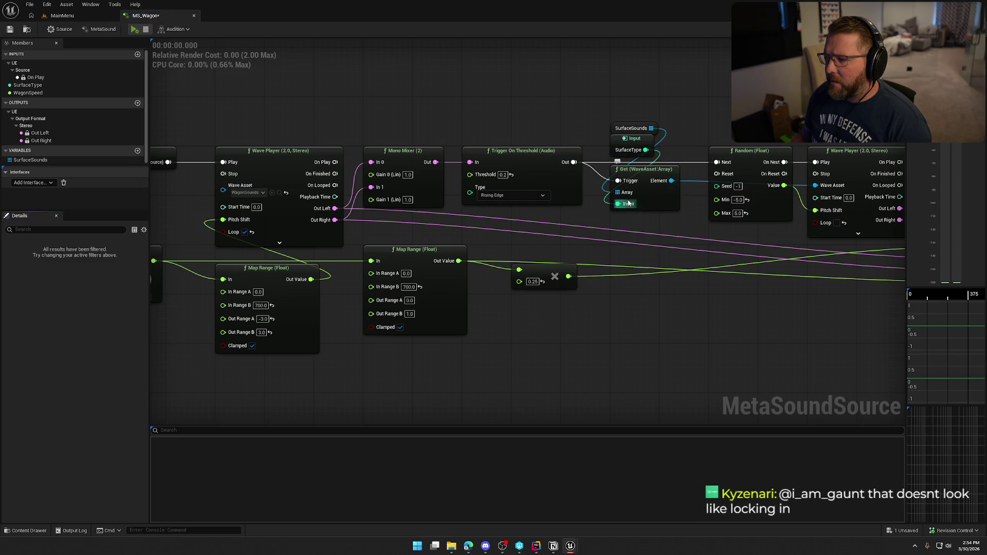
left_click(623, 143)
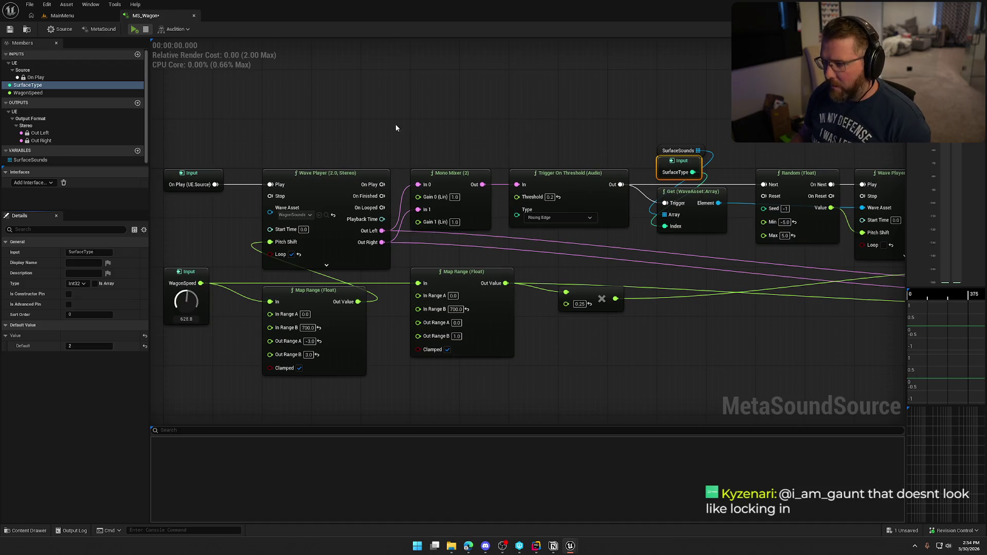
key("ctrl+c")
key("ctrl+v")
left_click_drag(399, 81, 369, 53)
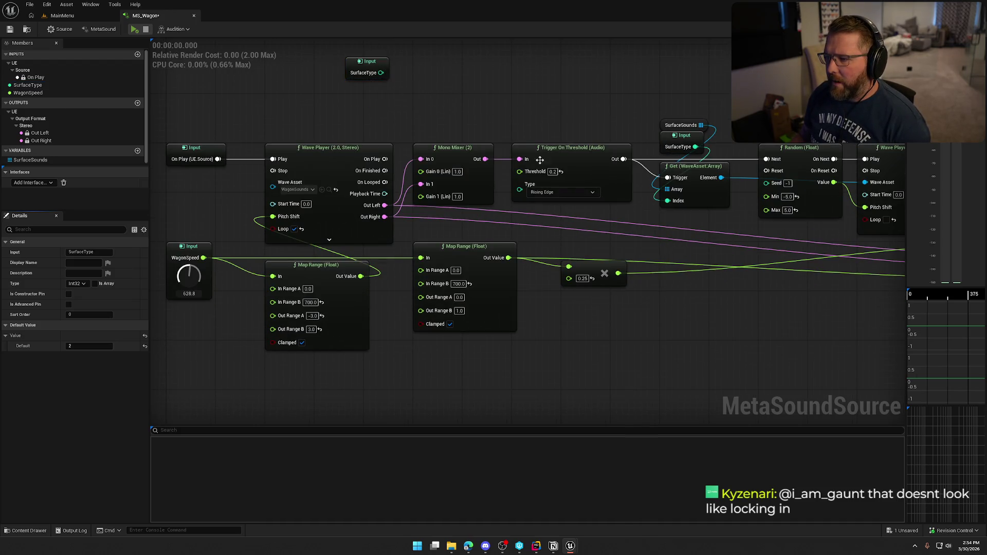
left_click_drag(519, 171, 514, 77)
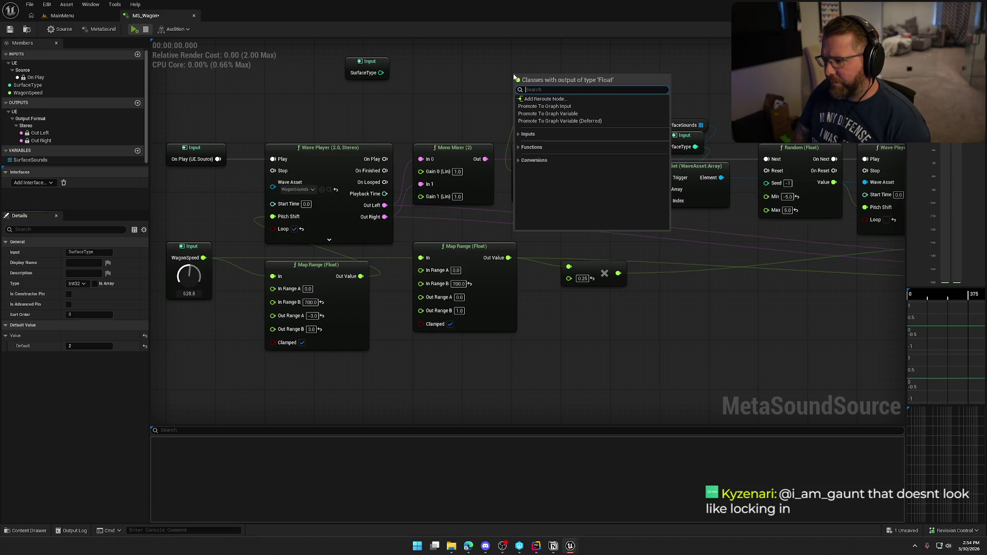
type("sele")
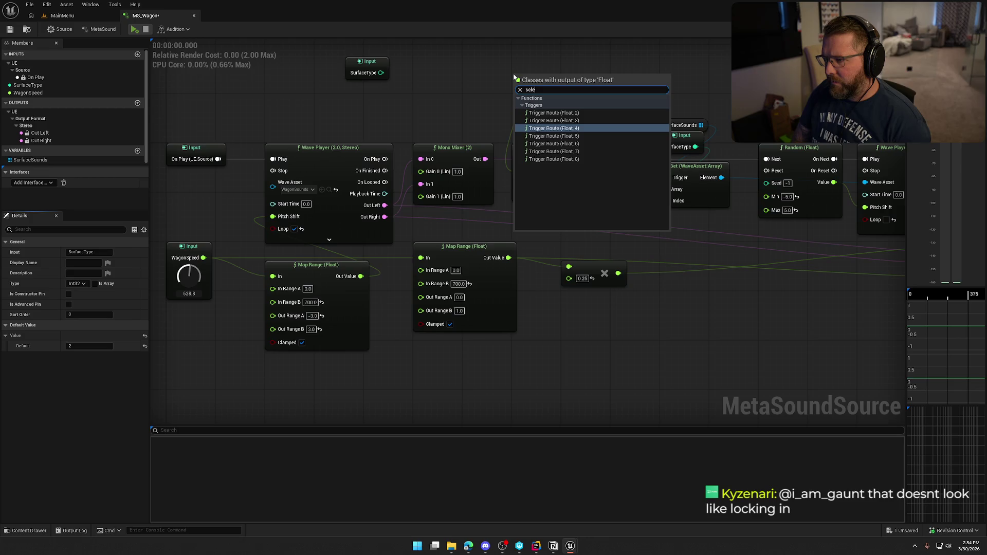
key("BackSpace")
key("BackSpace")
key("BackSpace")
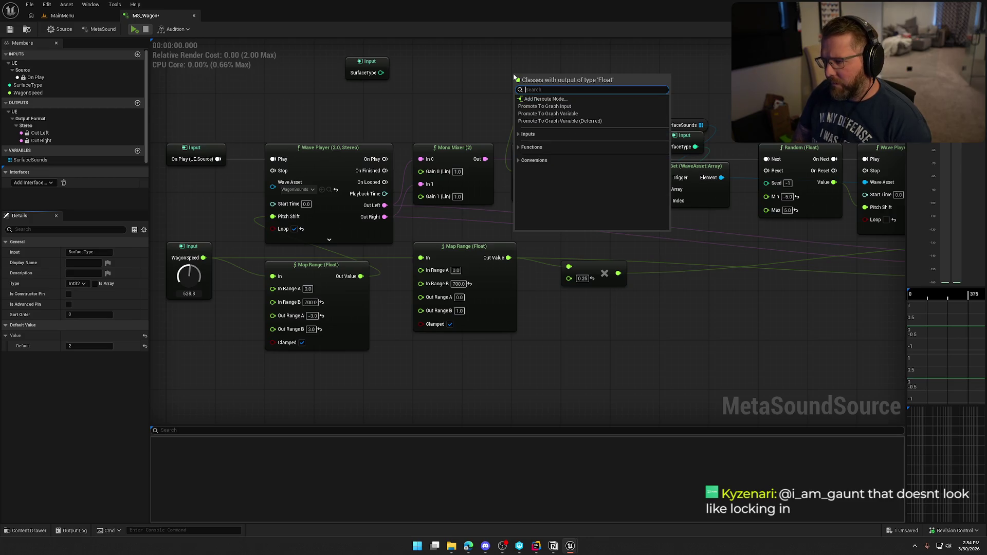
left_click(516, 134)
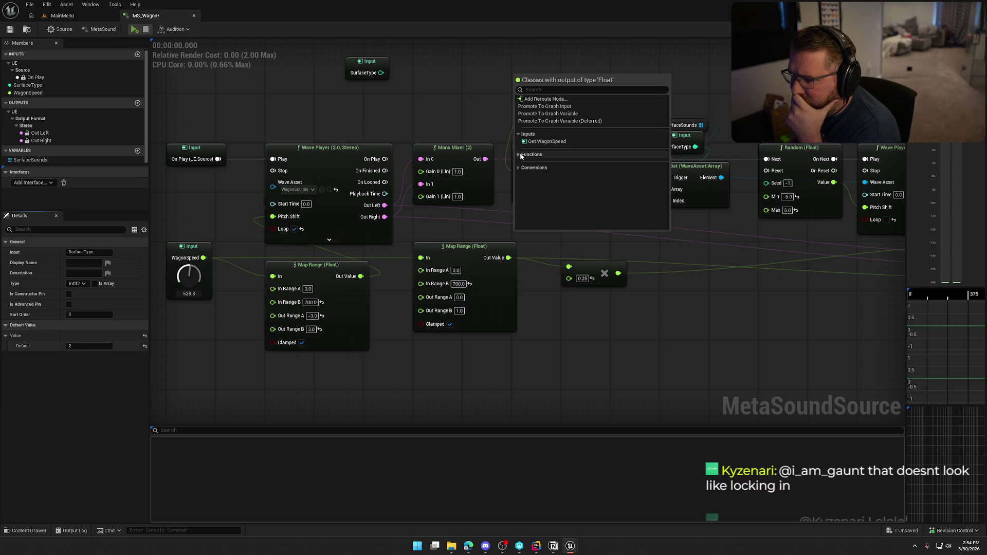
left_click(520, 153)
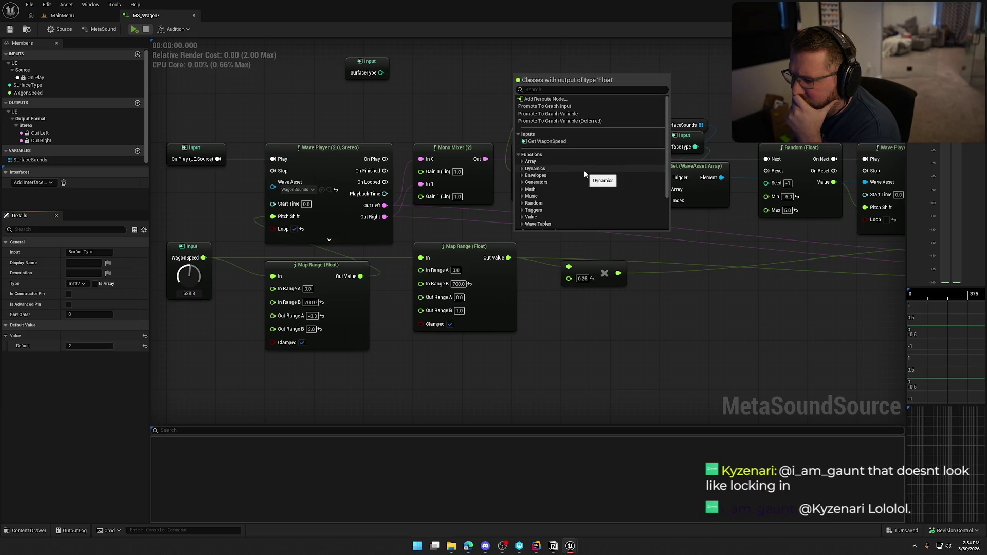
scroll(584, 171, "down", 2)
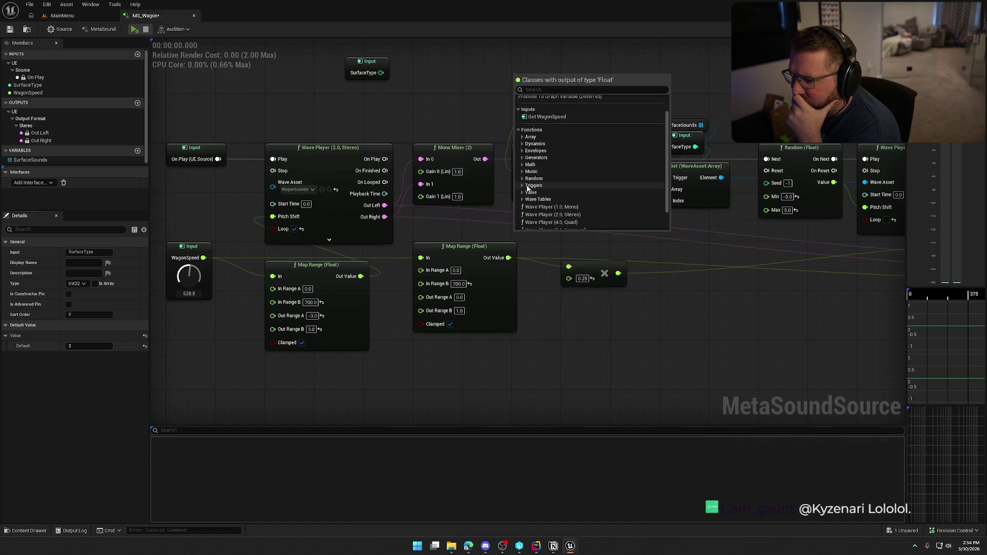
left_click(522, 186)
scroll(538, 189, "down", 2)
scroll(538, 190, "up", 2)
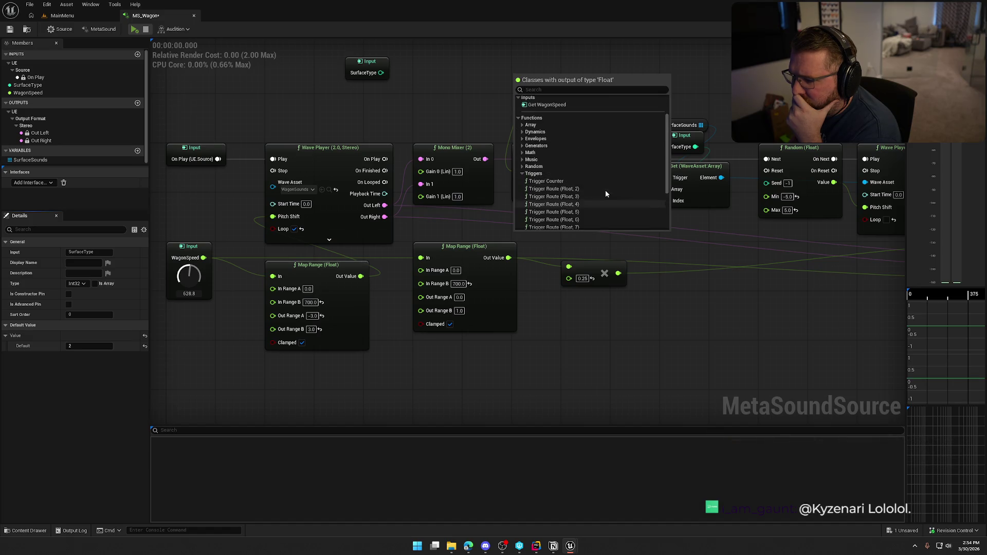
left_click(523, 175)
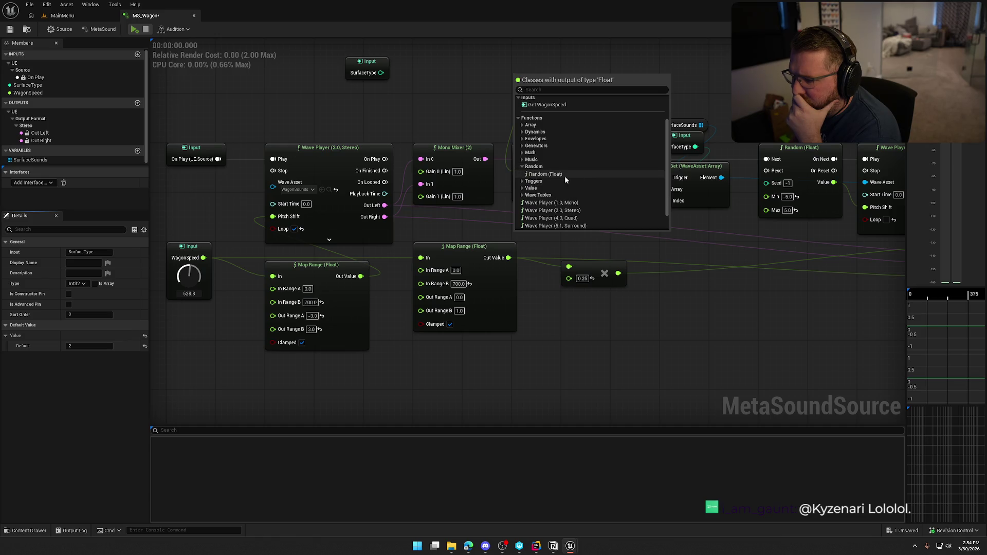
left_click(564, 175)
left_click_drag(557, 137, 519, 120)
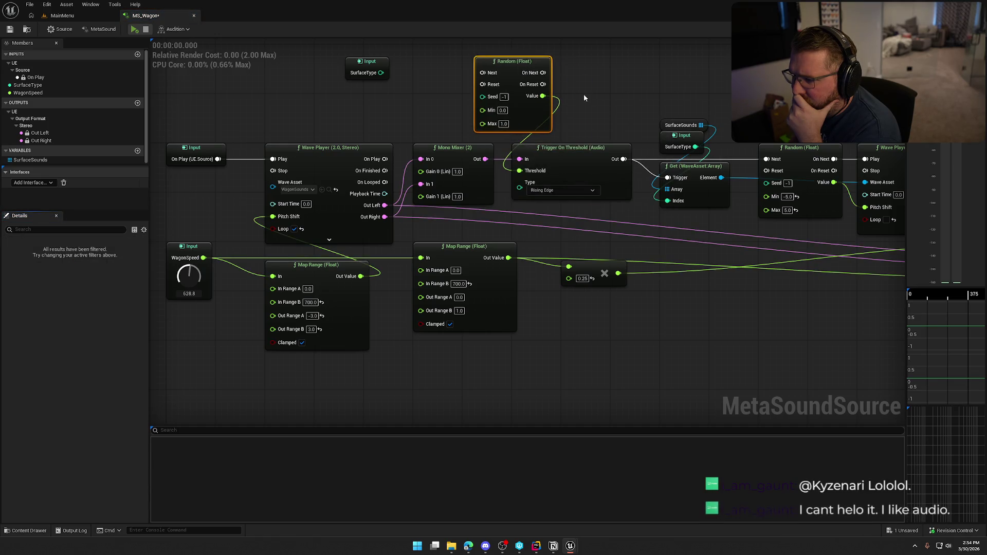
left_click(609, 100)
left_click_drag(610, 104, 459, 66)
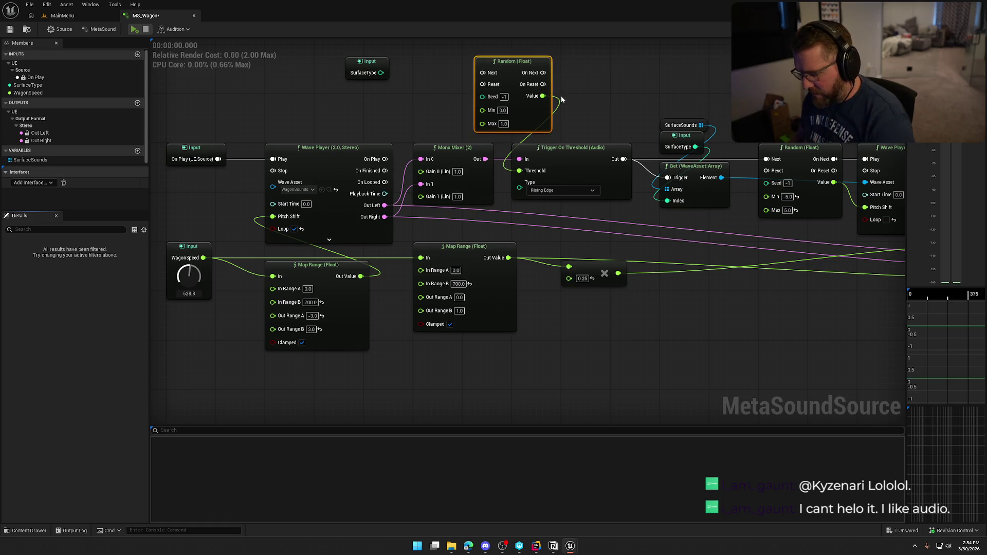
key("Delete")
left_click_drag(564, 187, 538, 119)
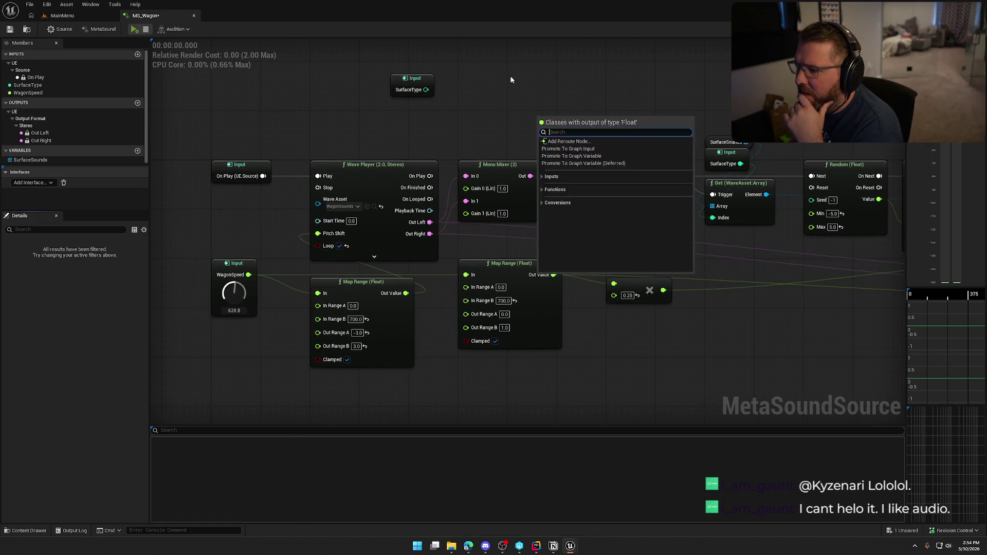
left_click(511, 80)
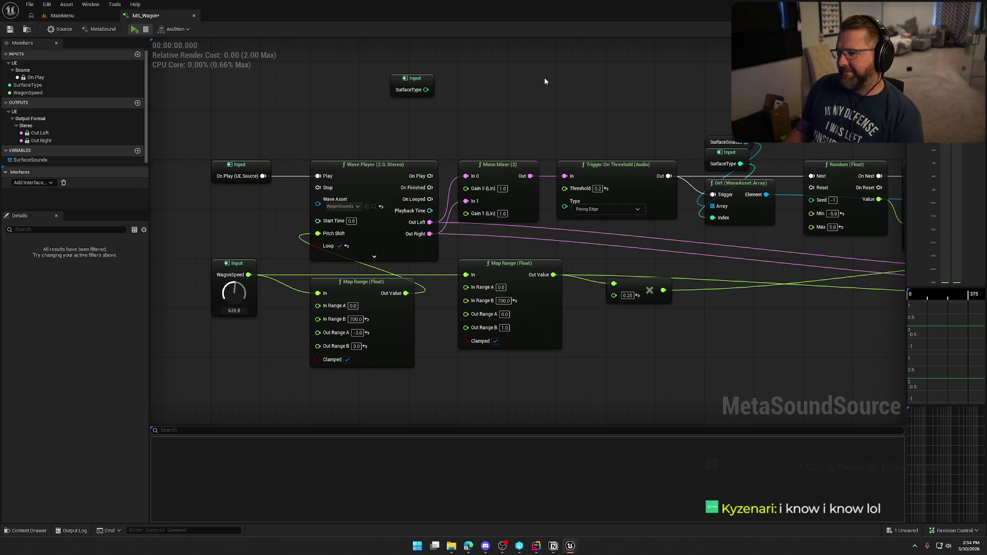
mouse_move(525, 107)
left_mouse_down()
mouse_move(561, 93)
mouse_move(543, 101)
left_mouse_up()
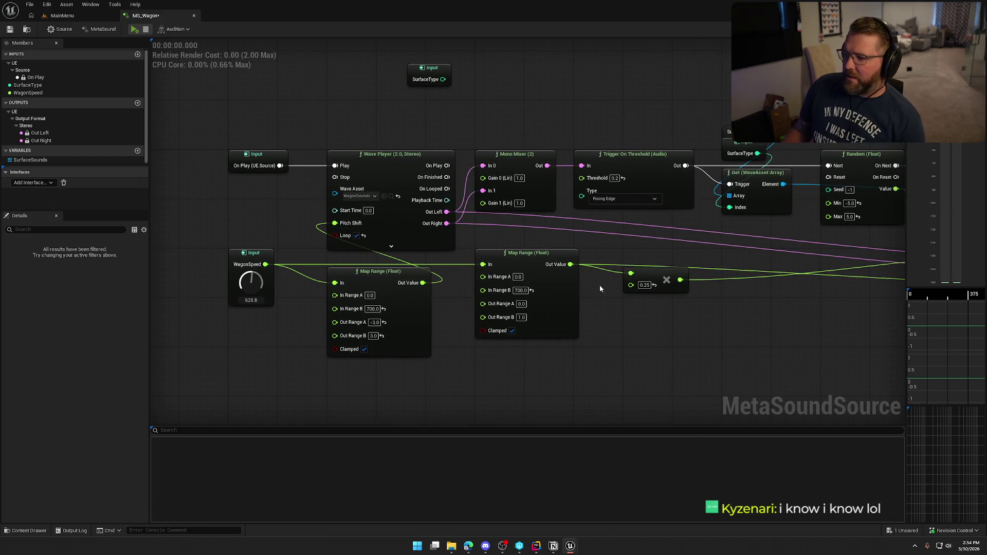
mouse_move(581, 178)
left_mouse_down()
mouse_move(539, 109)
mouse_move(421, 74)
mouse_move(445, 104)
mouse_move(439, 110)
left_mouse_up()
left_click_drag(513, 112, 474, 97)
left_click(474, 97)
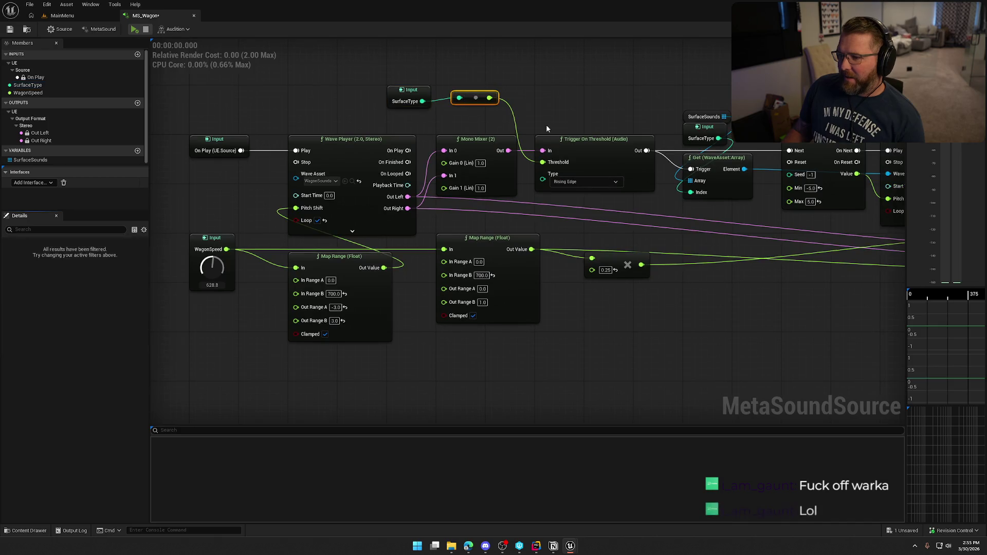
key("Delete")
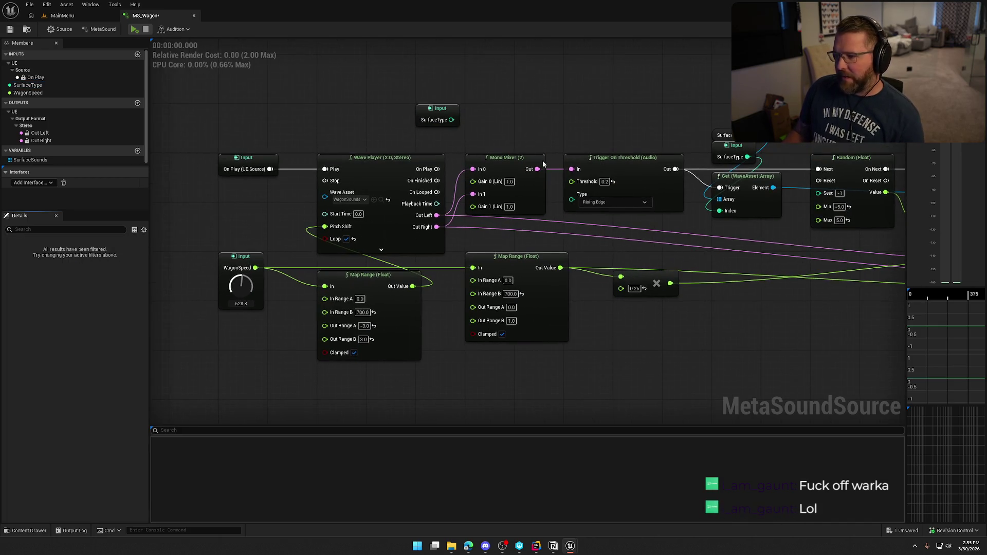
right_click(522, 97)
left_click_drag(441, 109, 441, 64)
left_click(529, 105)
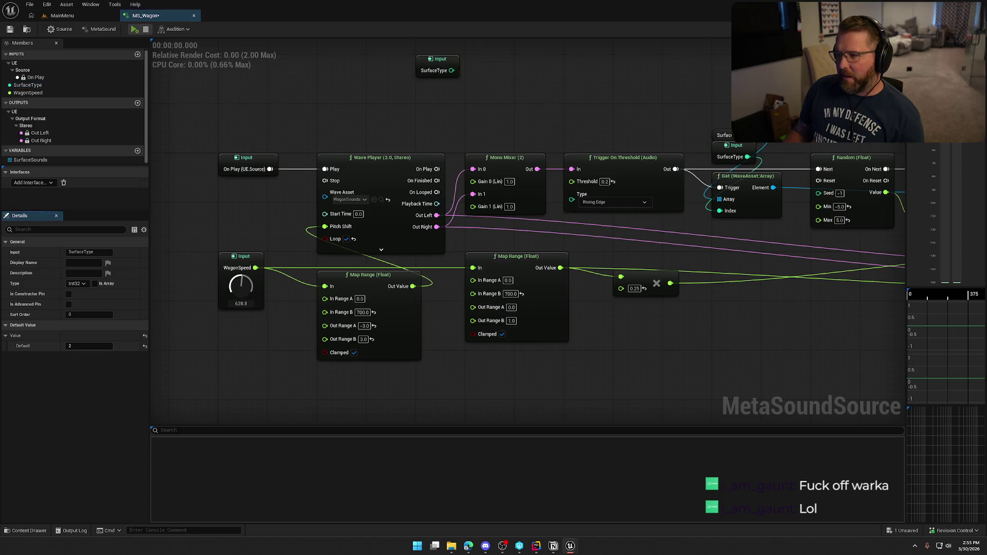
left_click_drag(529, 105, 556, 158)
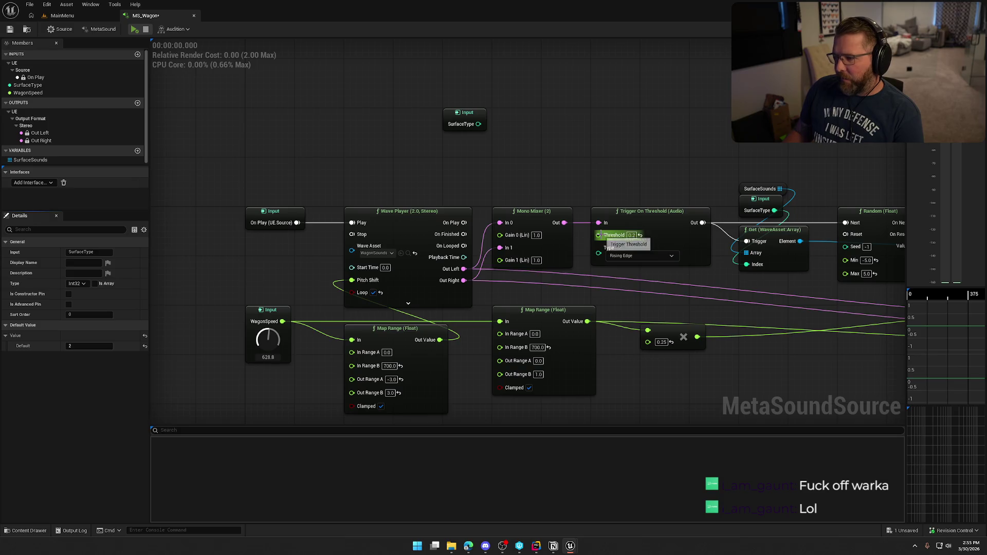
left_click_drag(598, 235, 560, 146)
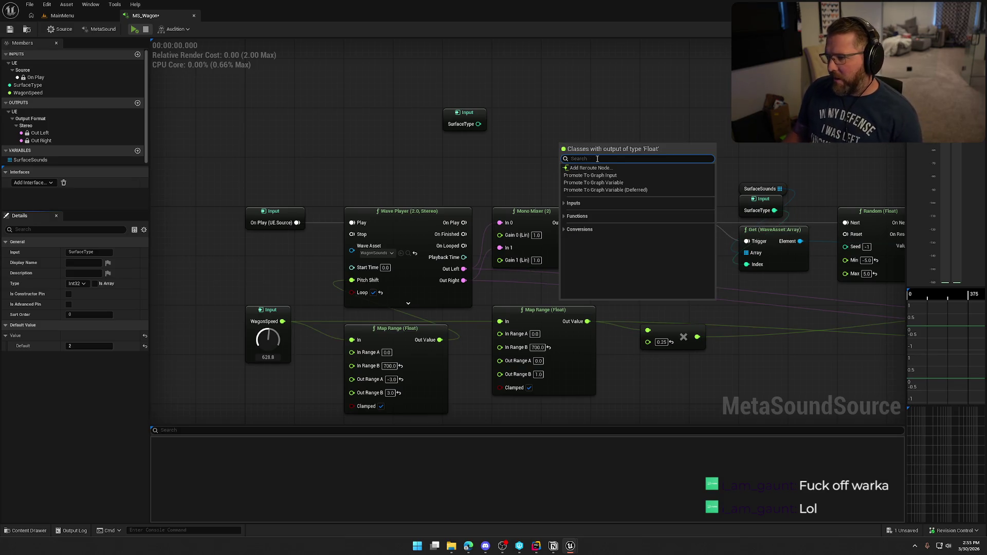
left_click(606, 182)
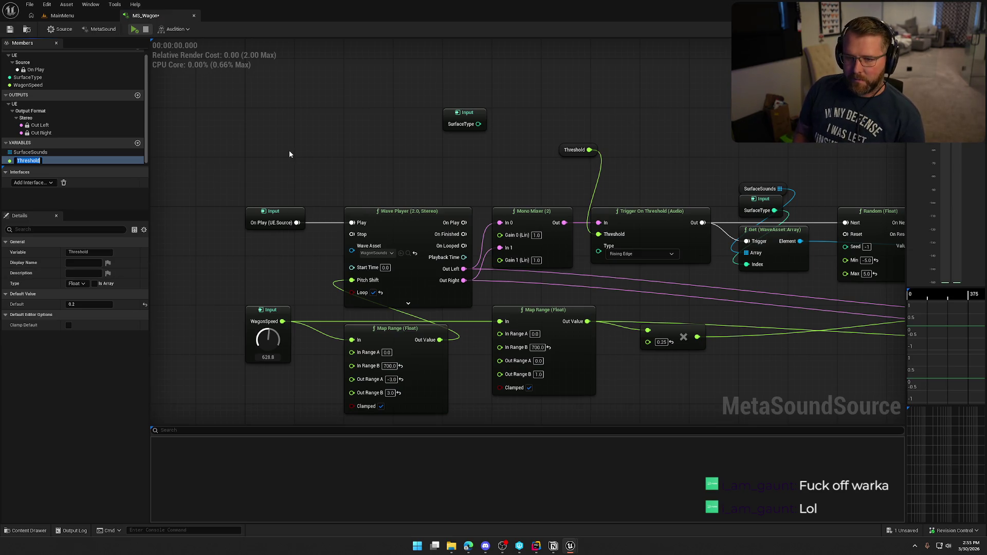
type("Surf")
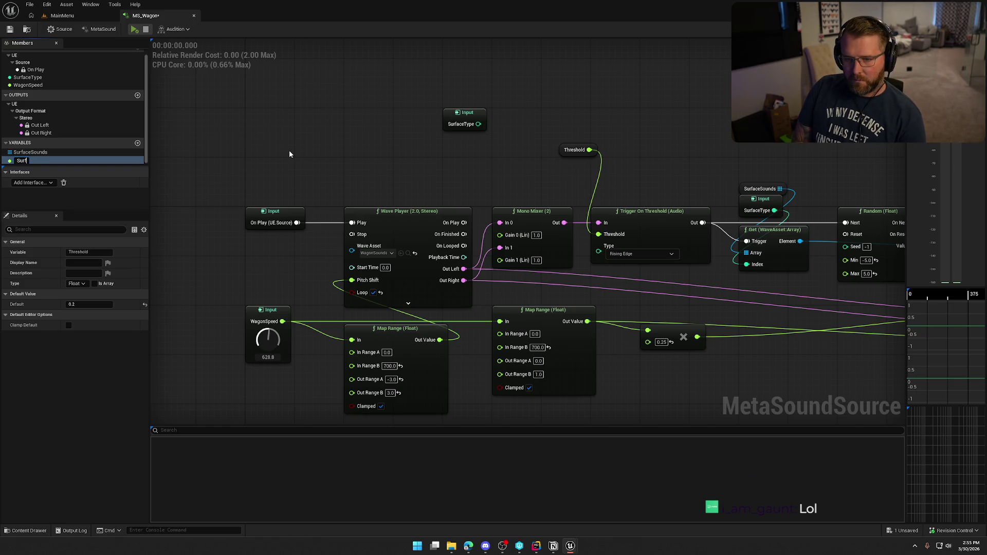
type("aceThresholds")
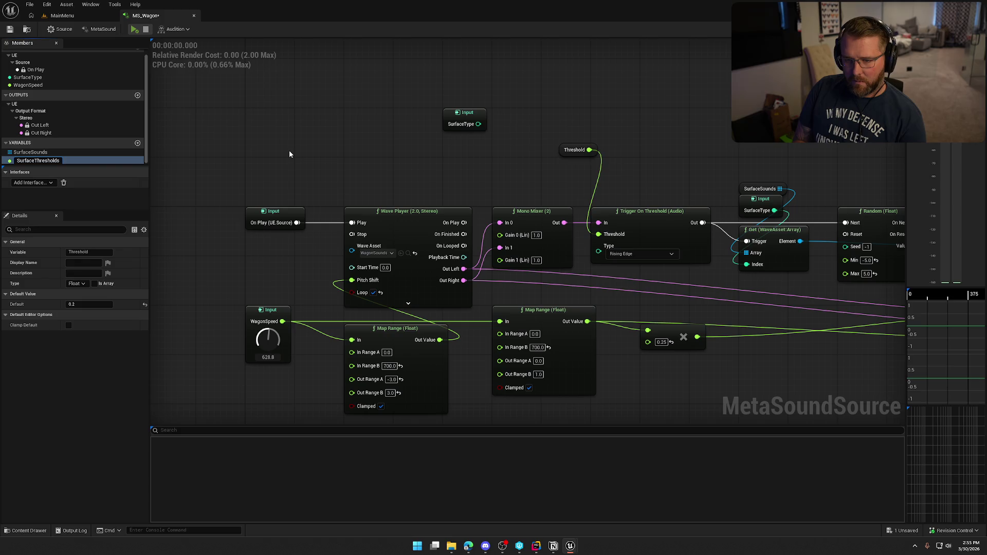
key("Return")
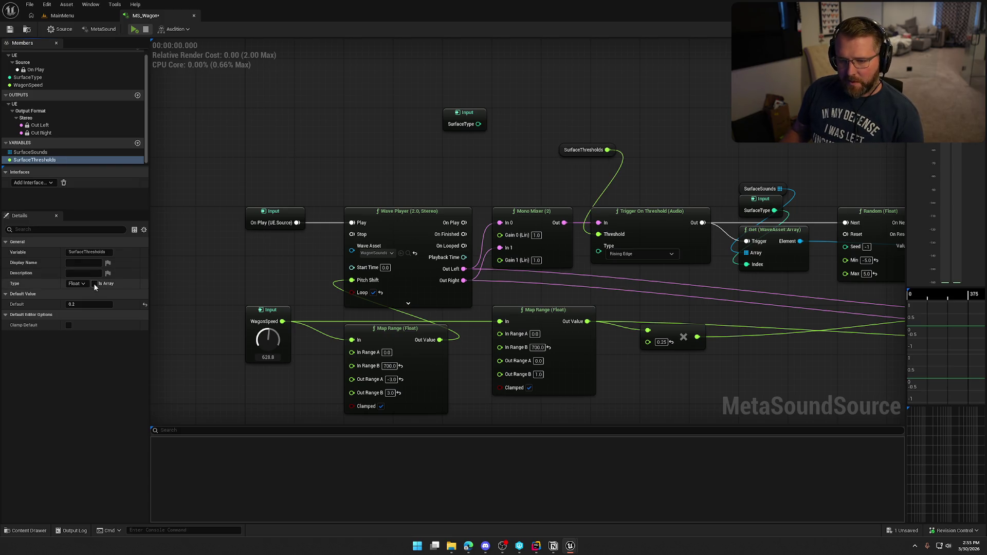
left_click(93, 283)
mouse_move(604, 149)
left_mouse_down()
mouse_move(460, 164)
mouse_move(561, 148)
left_mouse_up()
type("get")
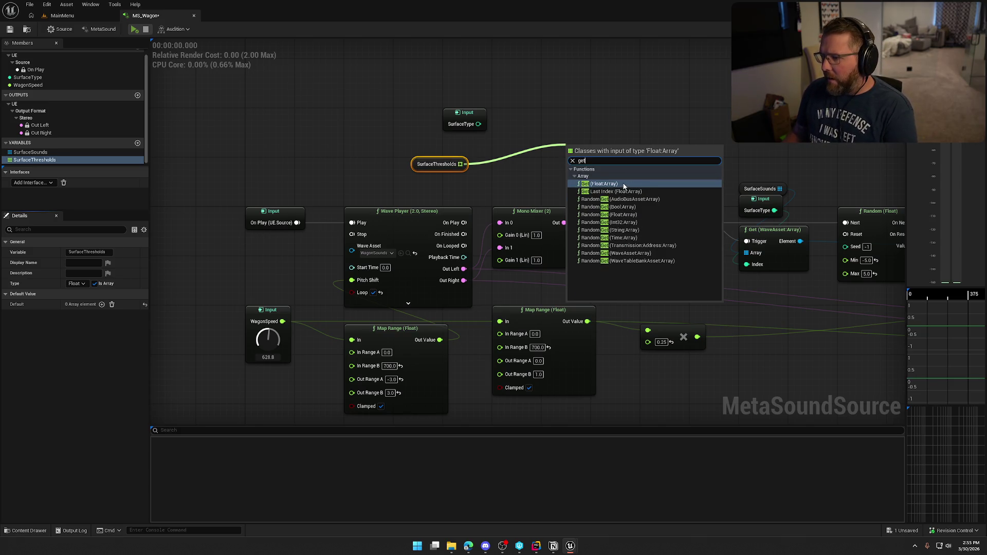
left_click(623, 186)
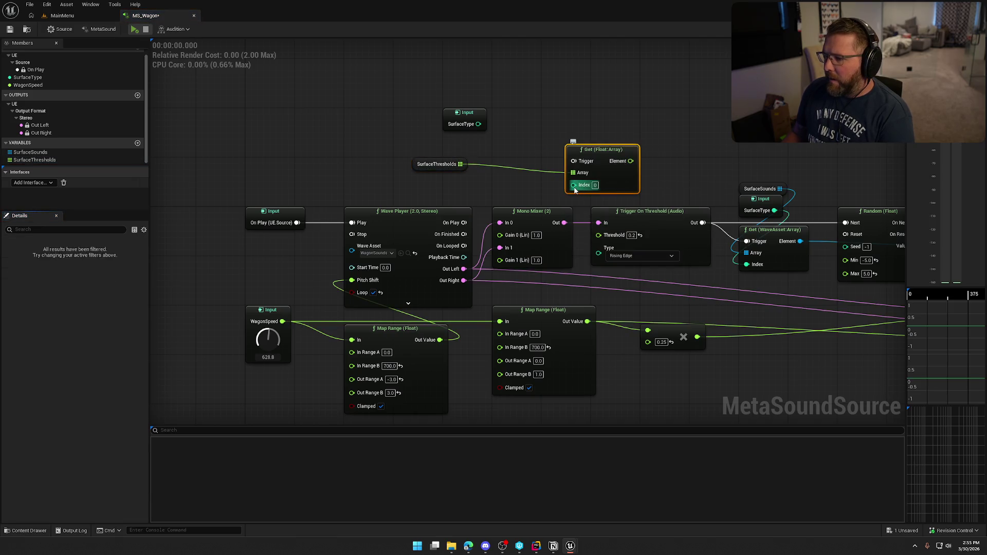
left_click_drag(573, 185, 478, 124)
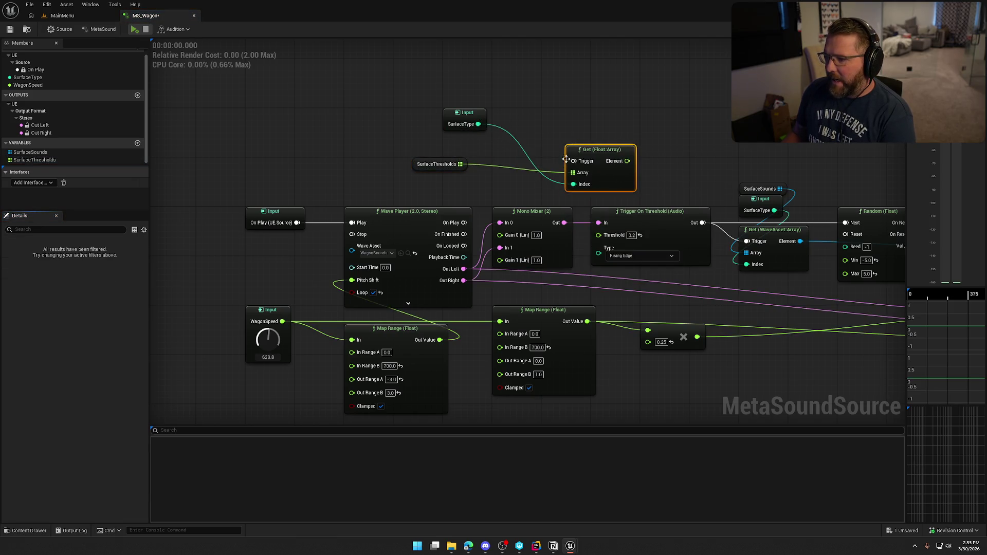
left_click_drag(572, 162, 486, 124)
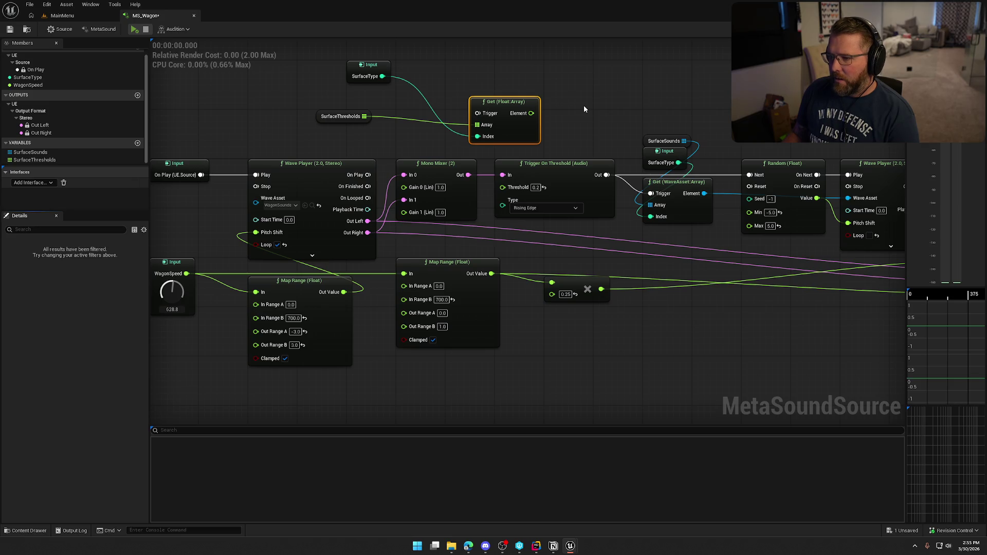
mouse_move(584, 106)
left_mouse_down()
mouse_move(531, 112)
mouse_move(639, 122)
mouse_move(568, 132)
left_mouse_up()
scroll(544, 132, "down", 1)
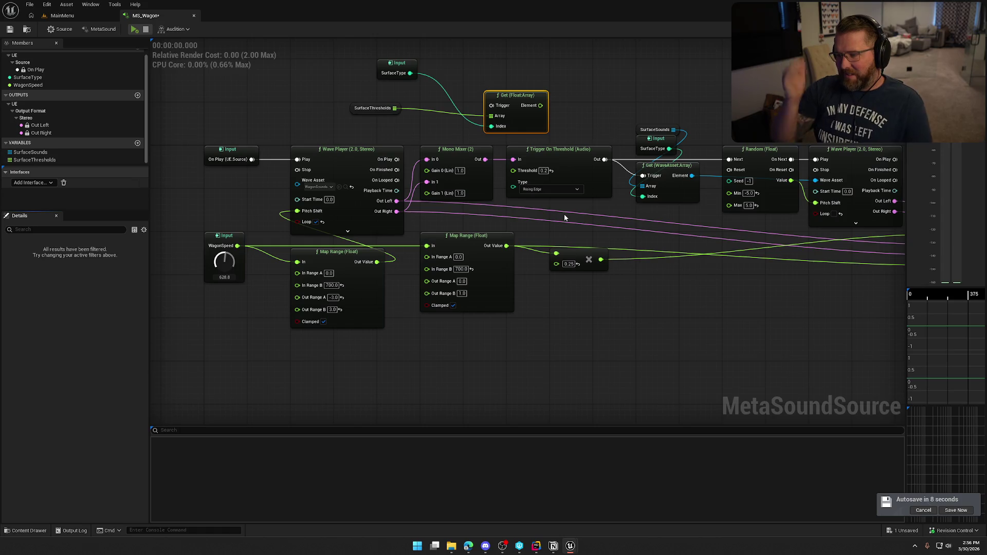
- Place the SurfaceThresholds getter atop Get (Float:Array) and the SurfaceType input beside its Index
left_click_drag(573, 209, 483, 226)
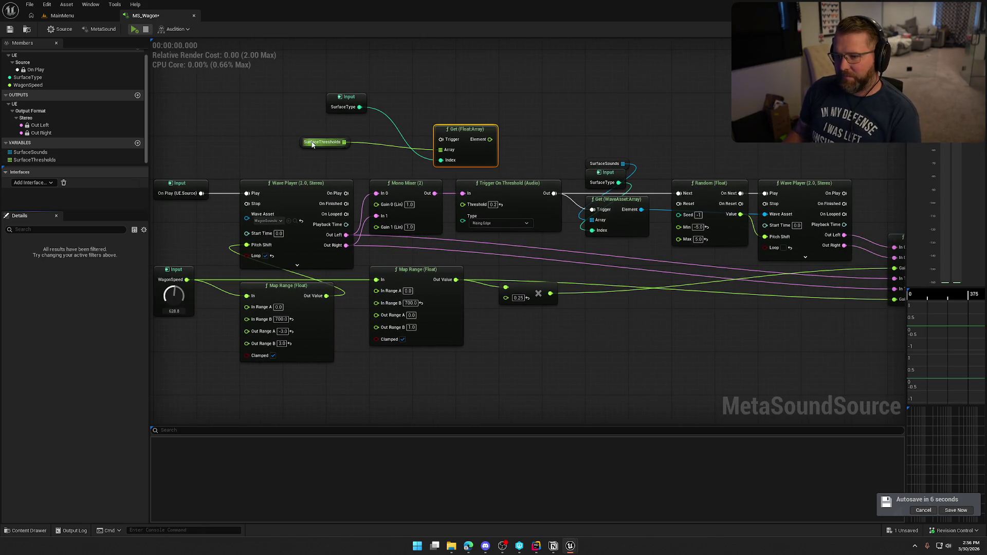
mouse_move(310, 144)
left_mouse_down()
mouse_move(441, 104)
mouse_move(445, 123)
left_mouse_up()
mouse_move(345, 102)
left_mouse_down()
mouse_move(388, 156)
mouse_move(420, 127)
mouse_move(397, 129)
left_mouse_up()
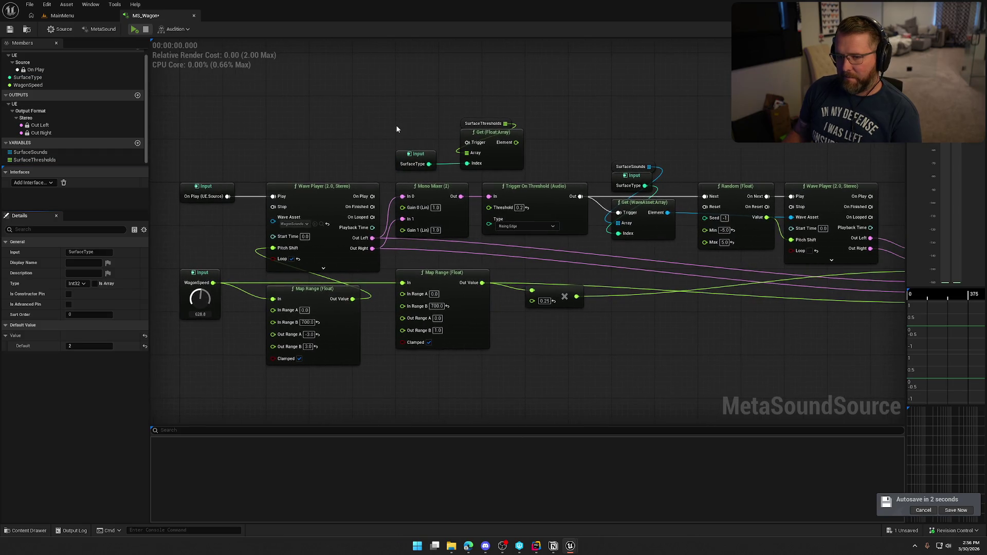
scroll(82, 139, "up", 1)
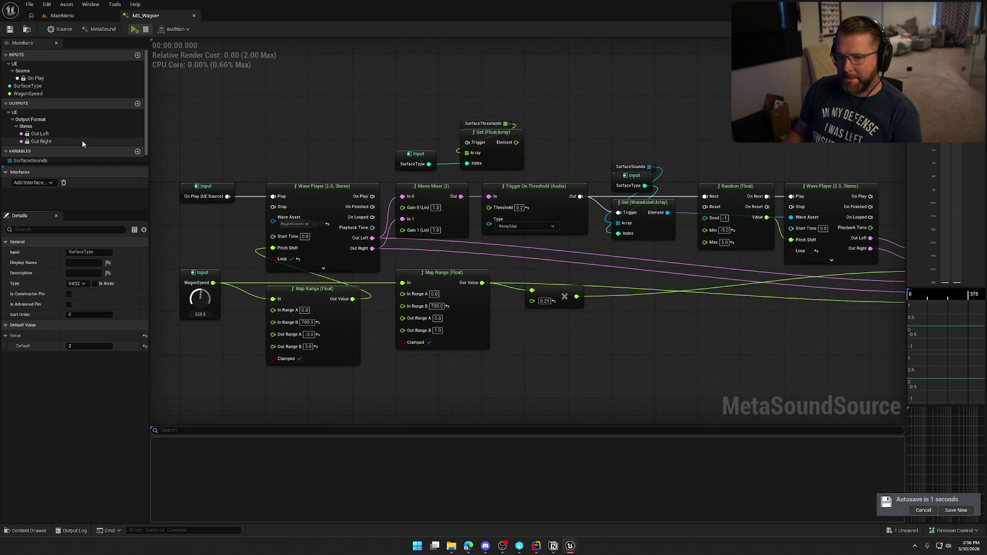
left_click(43, 86)
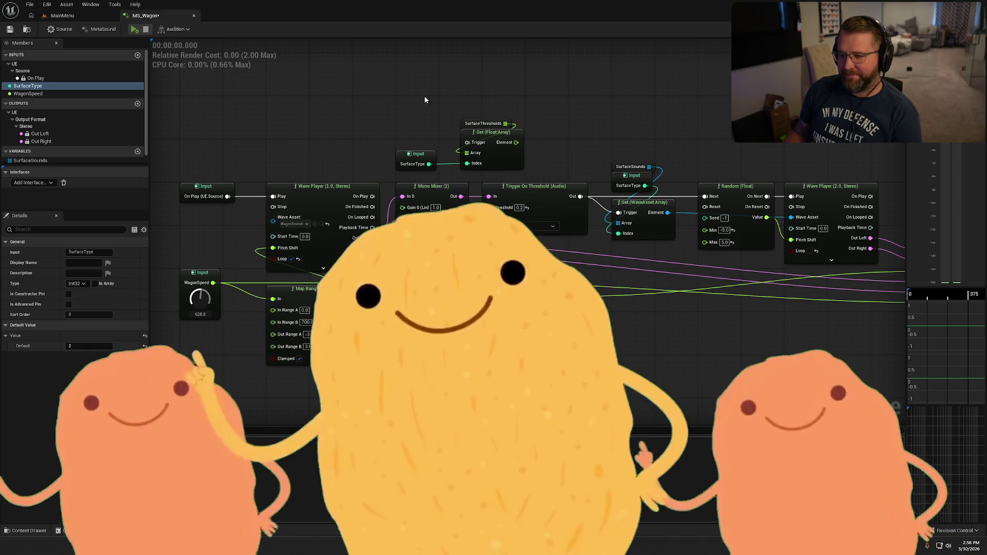
- Box-select the SurfaceThresholds and Get (Float:Array) nodes and nudge them slightly right
left_click_drag(457, 115, 527, 170)
left_click_drag(472, 138, 494, 139)
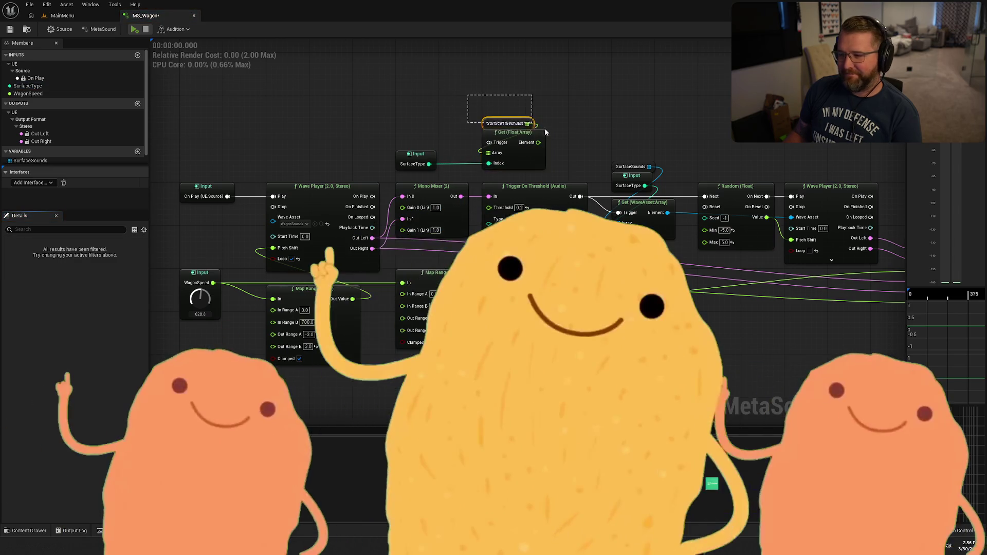
left_click(432, 109)
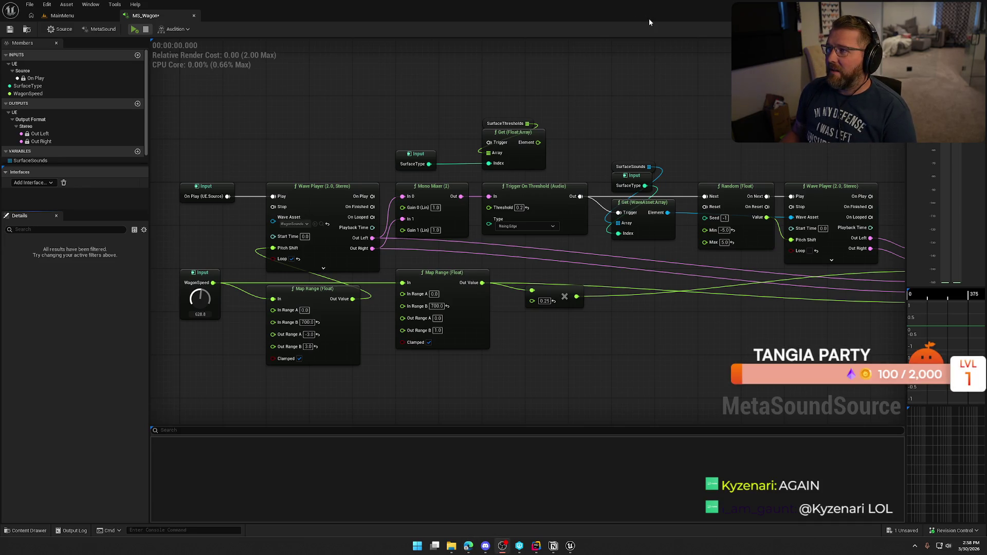
left_click_drag(652, 108, 635, 73)
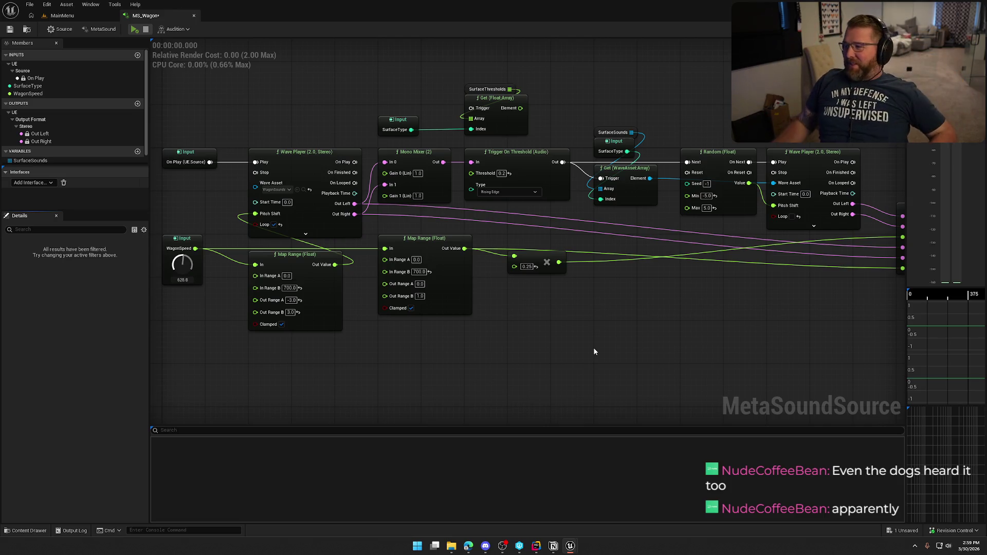
mouse_move(673, 311)
left_mouse_down()
mouse_move(511, 293)
mouse_move(720, 266)
mouse_move(699, 264)
left_mouse_up()
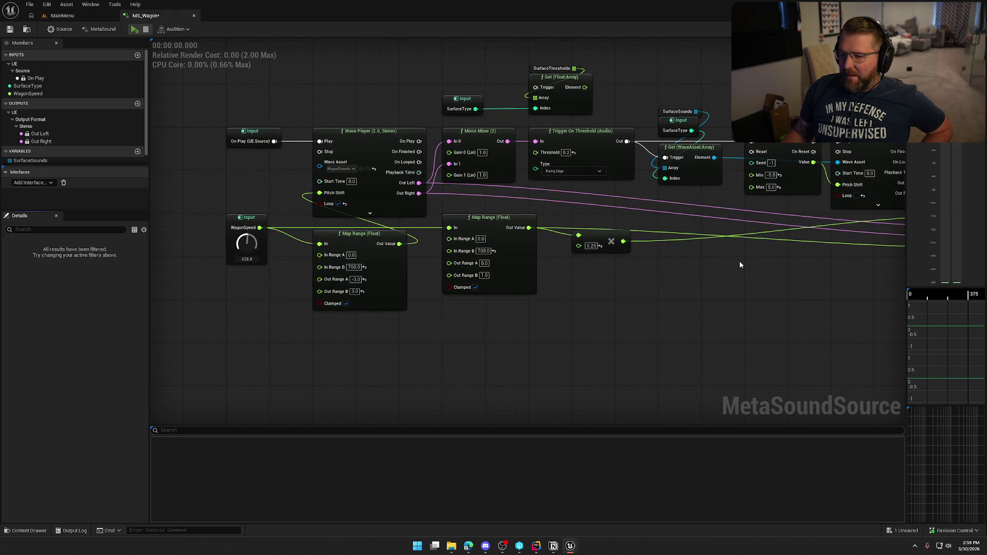
mouse_move(795, 280)
left_mouse_down()
mouse_move(620, 297)
mouse_move(719, 308)
left_mouse_up()
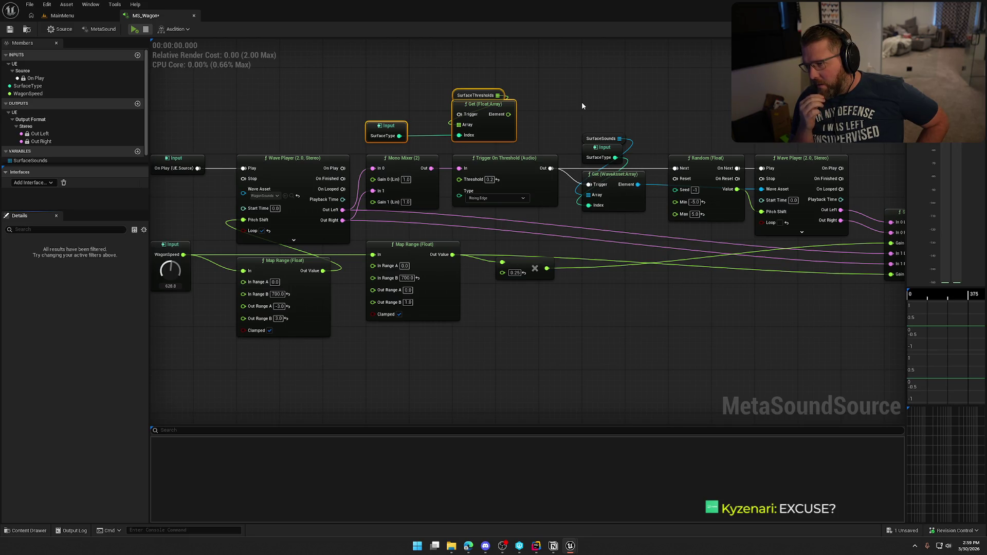
left_click_drag(272, 97, 343, 114)
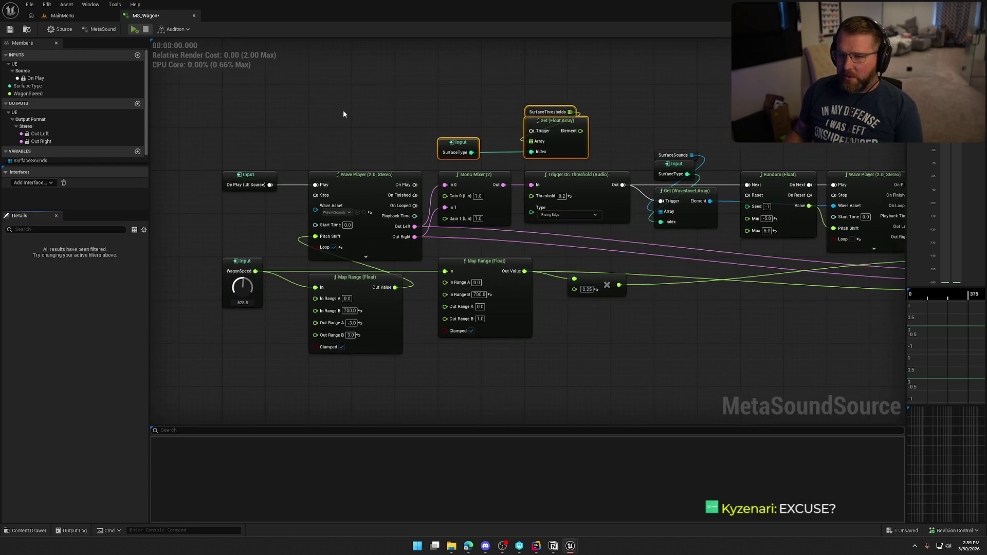
- Add a Trigger Repeat node off On Play and wire RepeatOut to the SurfaceThresholds Get trigger
left_click_drag(270, 184, 308, 109)
type("trig")
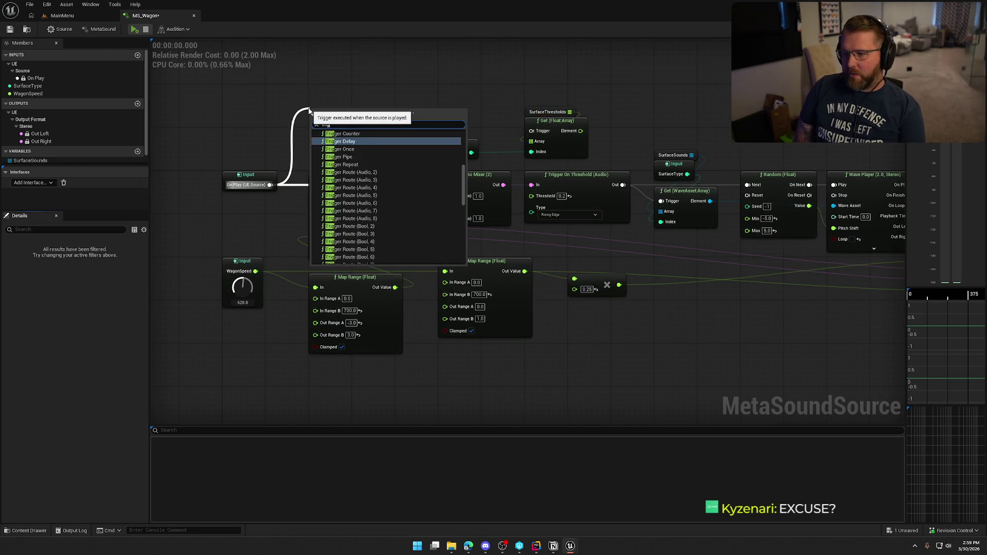
type("ger re")
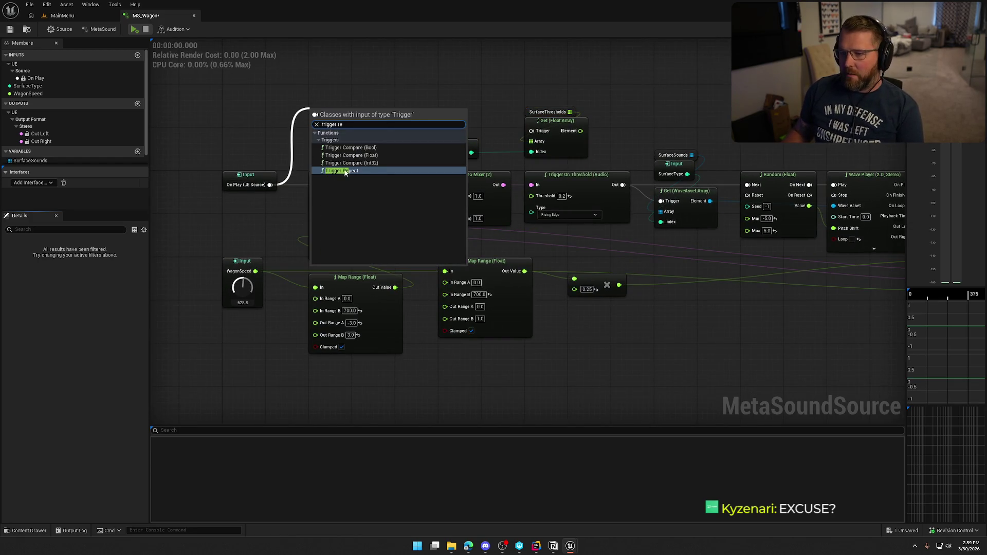
key("Return")
left_click_drag(351, 110, 342, 94)
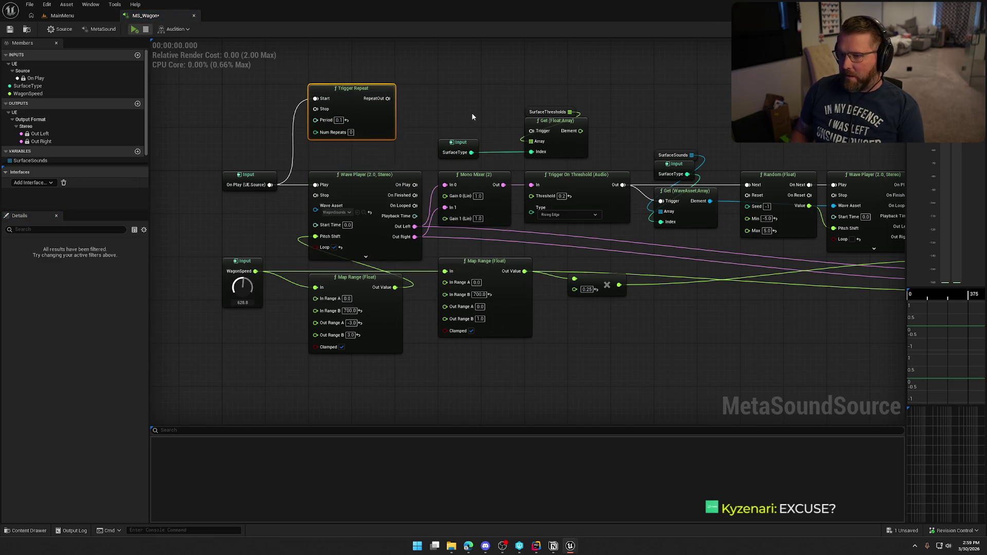
mouse_move(387, 103)
left_mouse_down()
mouse_move(532, 131)
mouse_move(535, 204)
mouse_move(533, 196)
left_mouse_up()
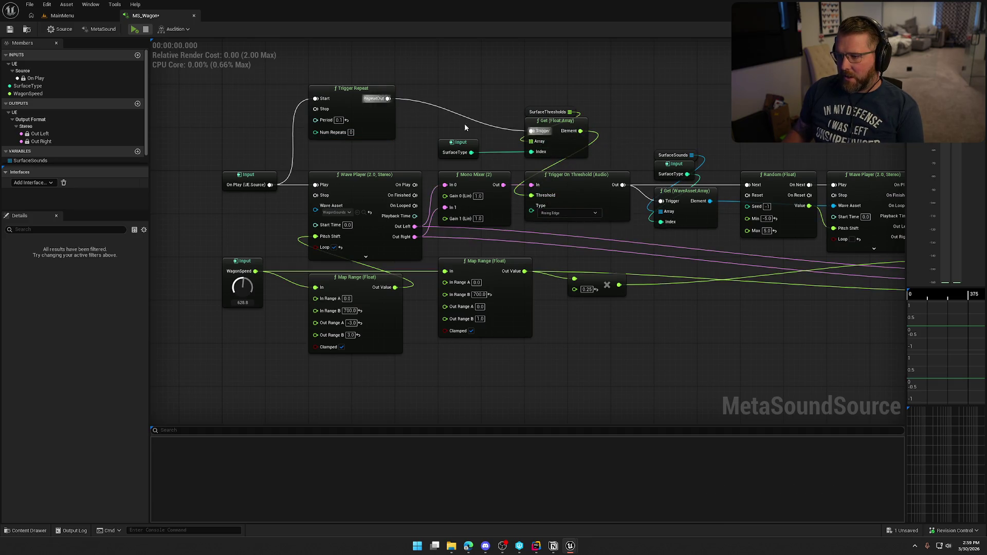
- Shift the SurfaceThresholds, Get and SurfaceType nodes up-left, then save MS_Wagon
mouse_move(512, 104)
left_mouse_down()
mouse_move(568, 125)
mouse_move(513, 94)
left_mouse_up()
left_click_drag(450, 152, 446, 119)
left_click(448, 153)
left_click_drag(448, 154, 484, 145)
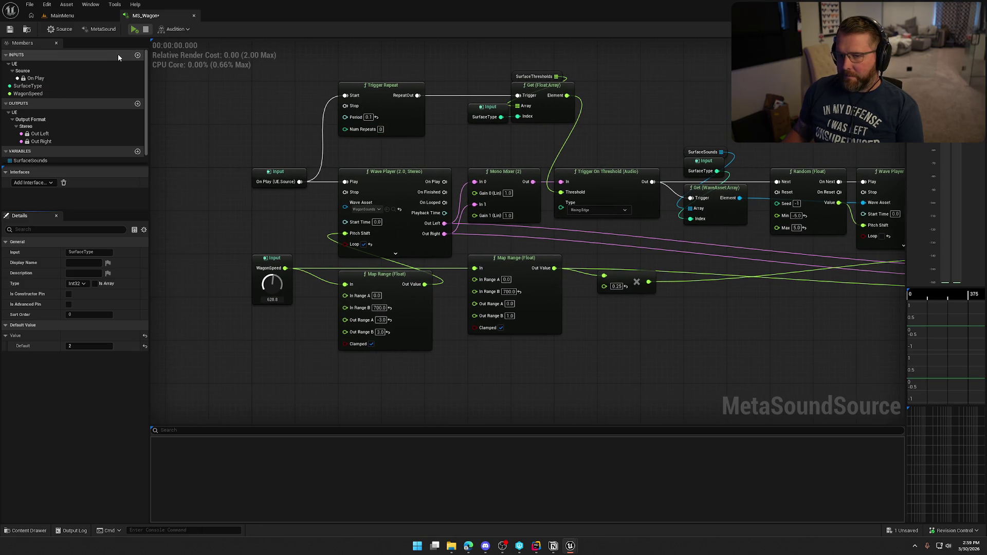
key("ctrl+s")
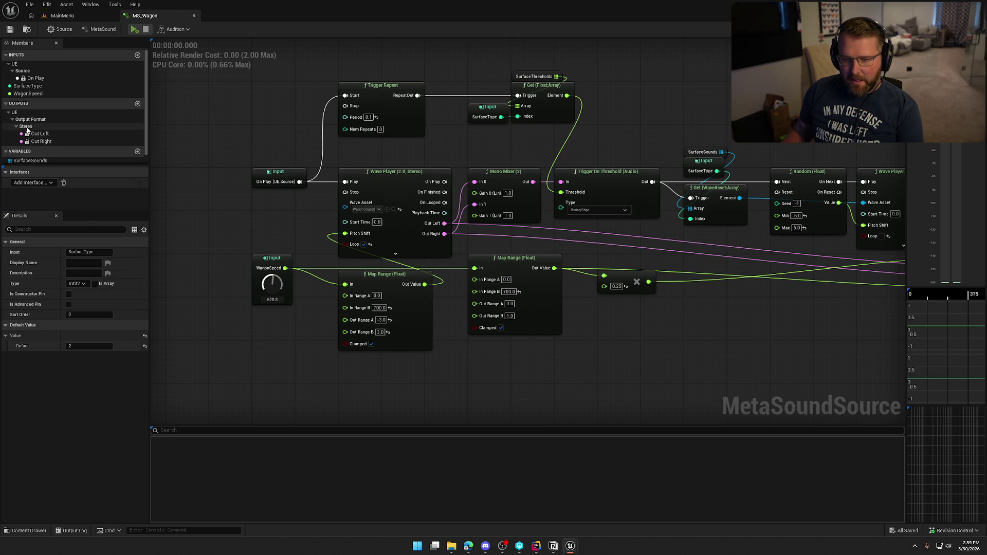
- Add four elements to the SurfaceThresholds array
scroll(52, 145, "down", 1)
left_click(34, 160)
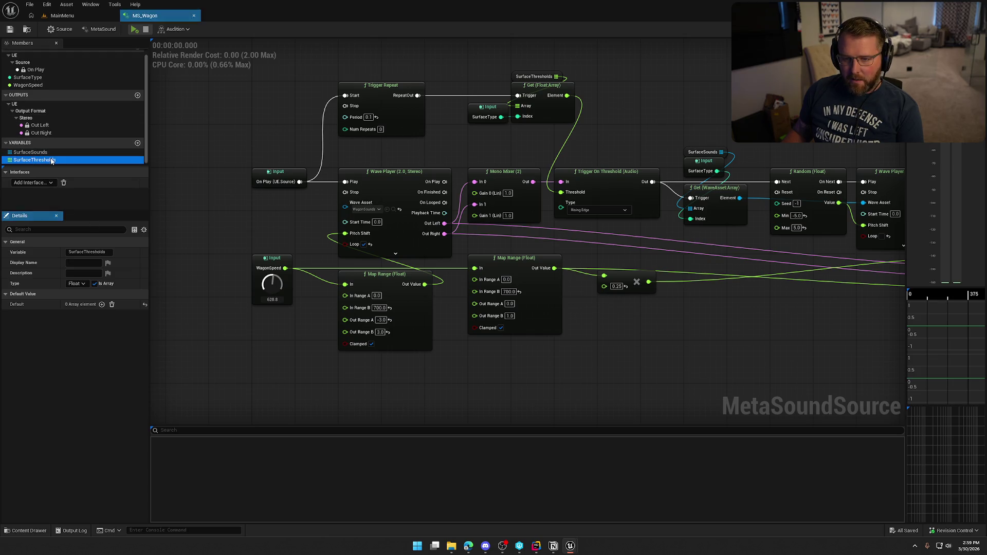
left_click(102, 304)
left_click(102, 304)
left_click(104, 304)
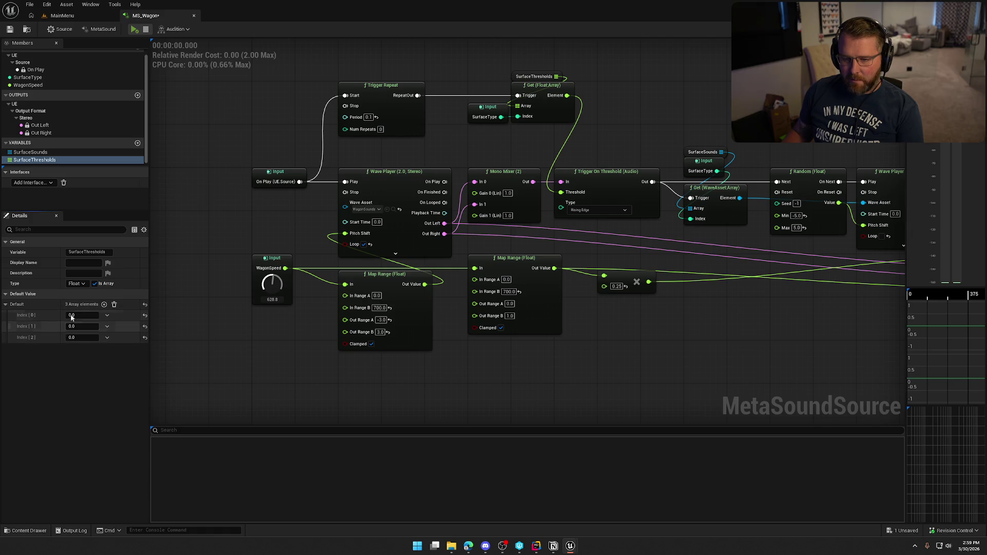
left_click(40, 160)
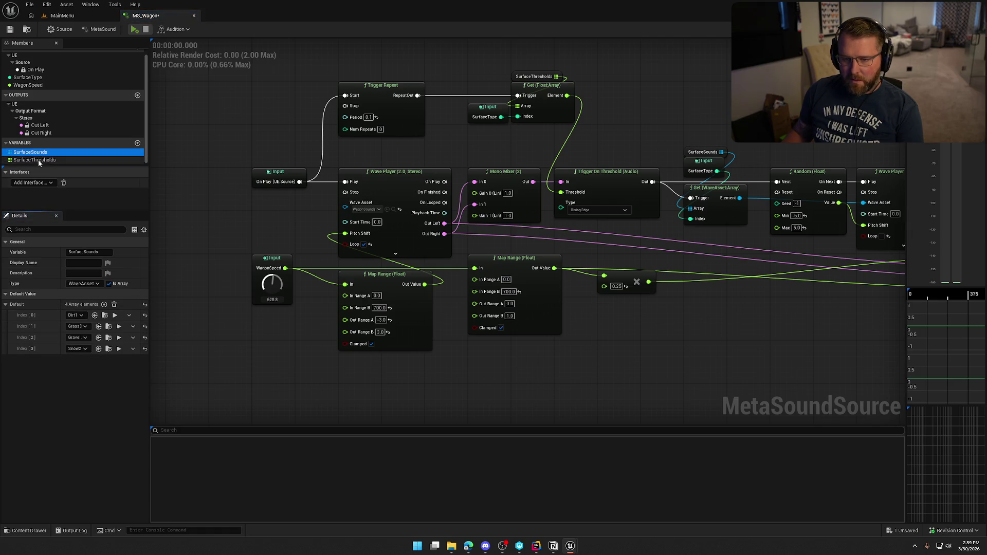
left_click(104, 304)
- Compare against the SurfaceSounds entries and set threshold Index[0] to 0.85
left_click(77, 315)
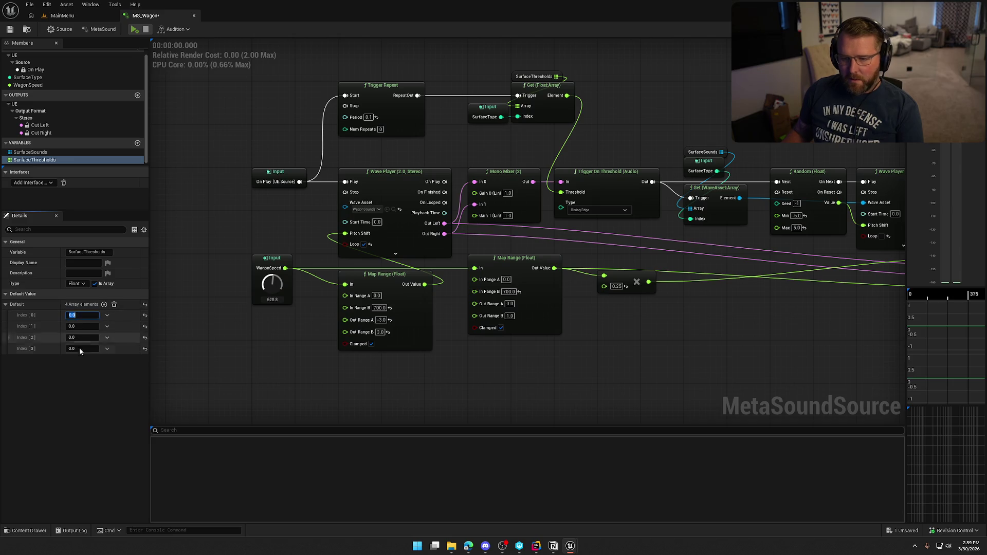
left_click(38, 154)
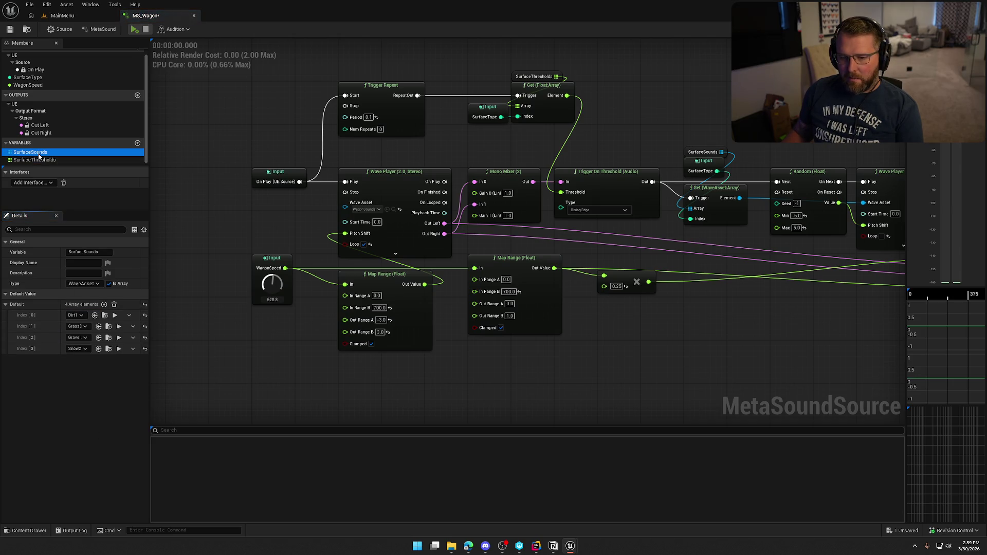
left_click(35, 160)
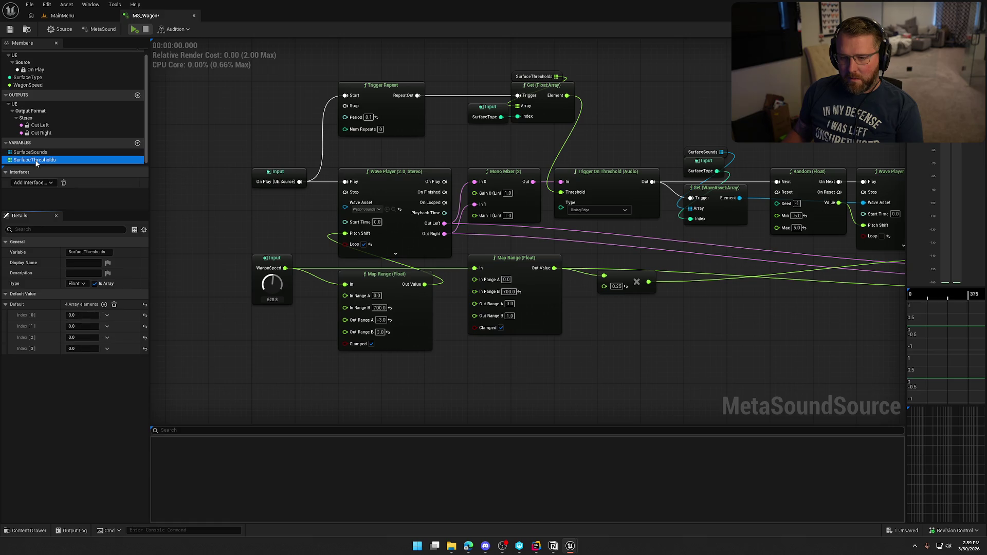
left_click(85, 315)
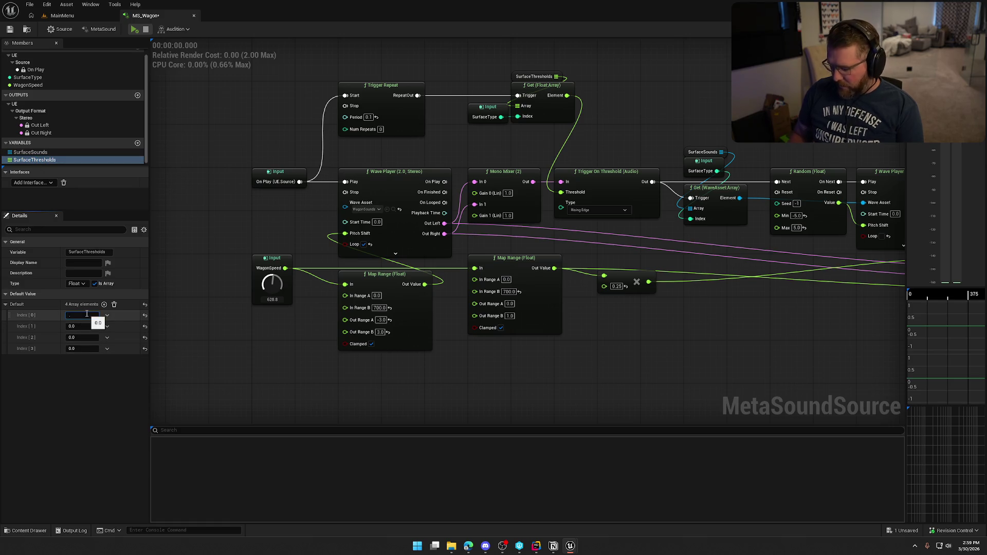
type("85")
key("Return")
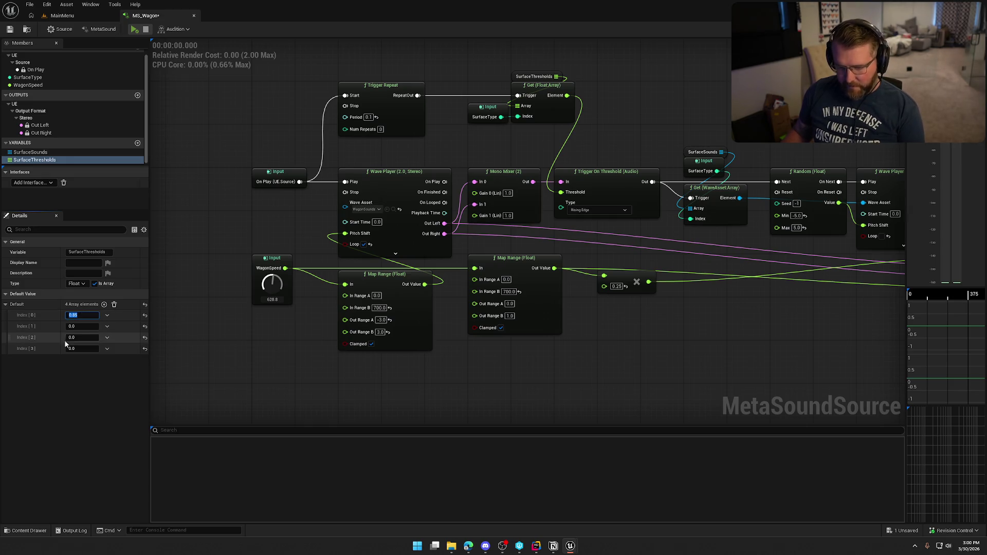
- Paste 0.85 into thresholds Index[1] through Index[3] and save the asset
left_click(81, 326)
type("0.85")
left_click(81, 337)
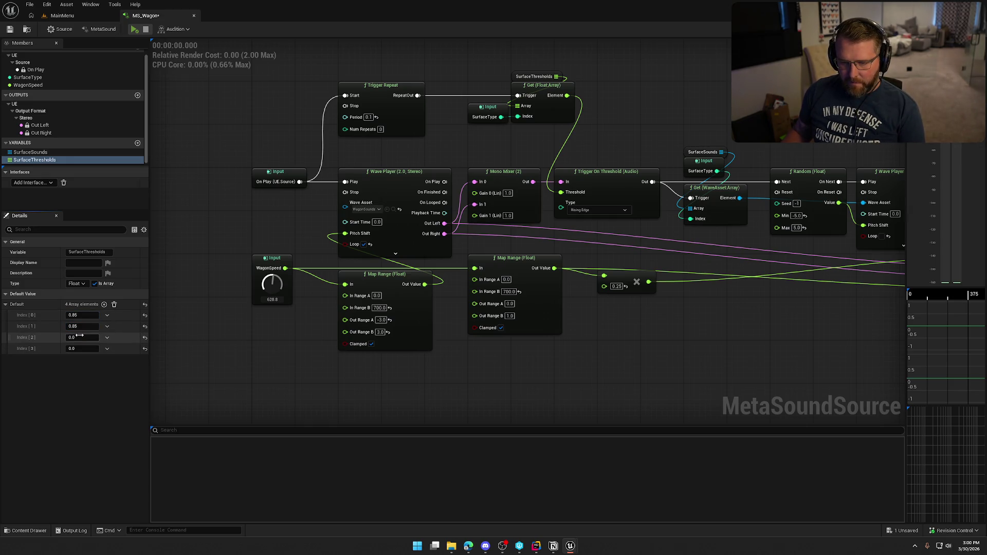
type("0.85")
left_click(81, 348)
type("0.85")
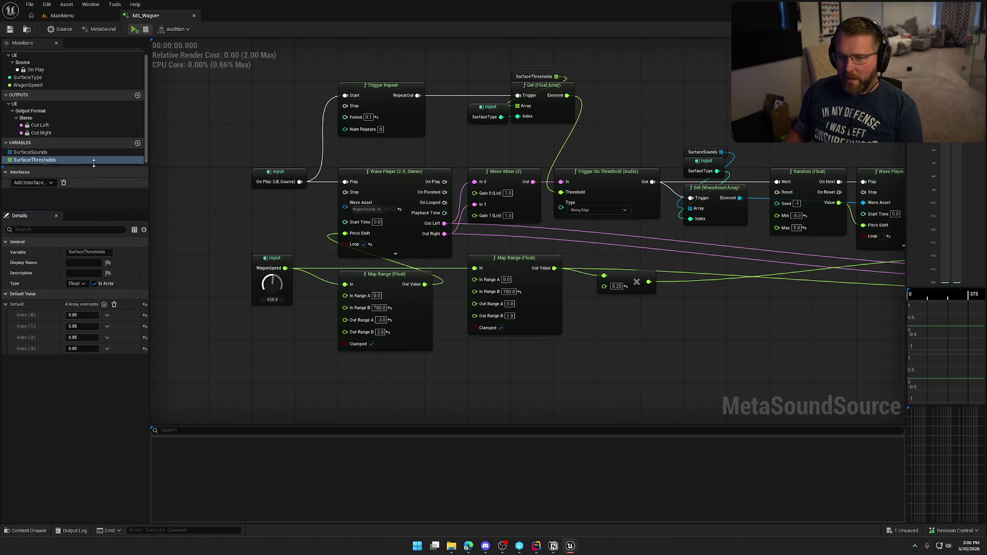
key("ctrl+s")
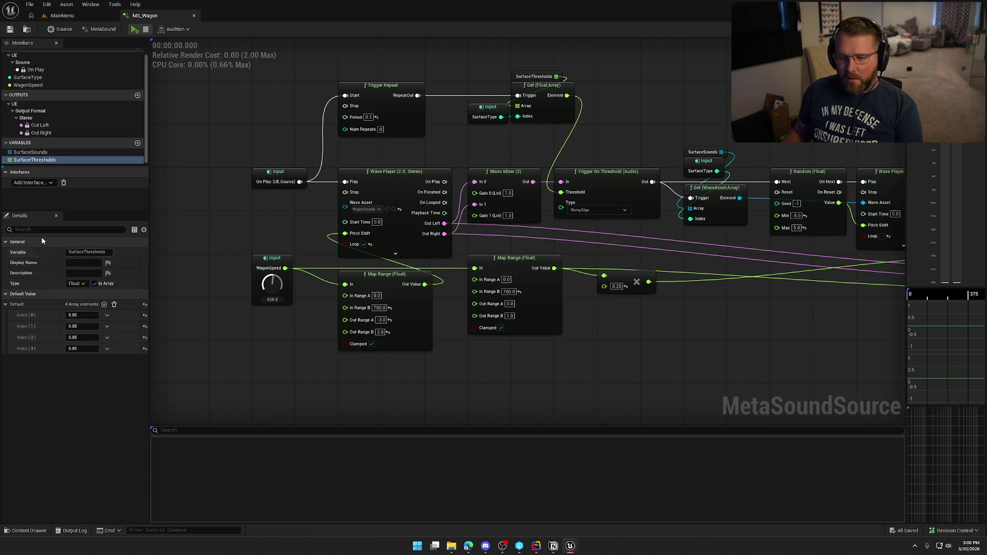
- Review the SurfaceSounds entries and SurfaceThresholds values, then select the SurfaceType input
left_click(30, 152)
left_click(25, 159)
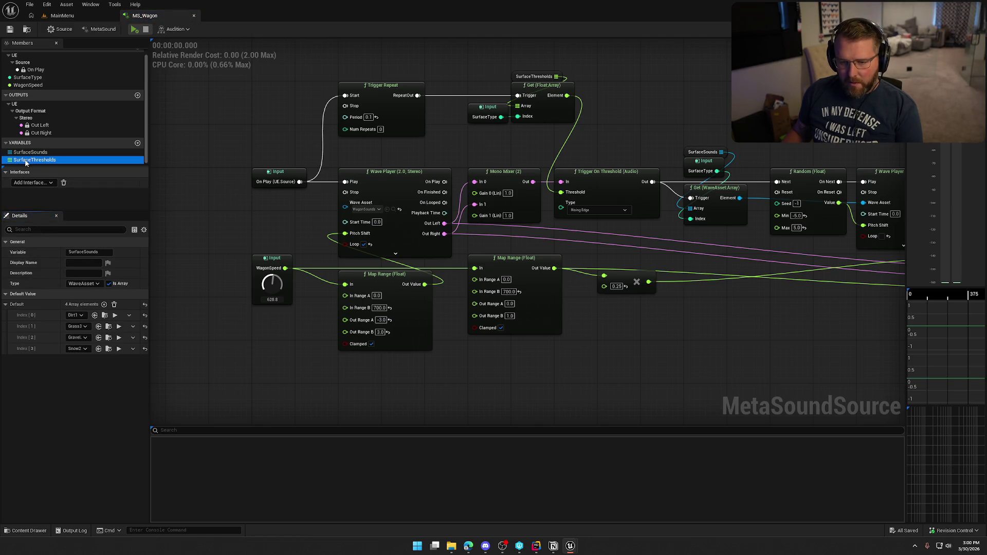
left_click(90, 349)
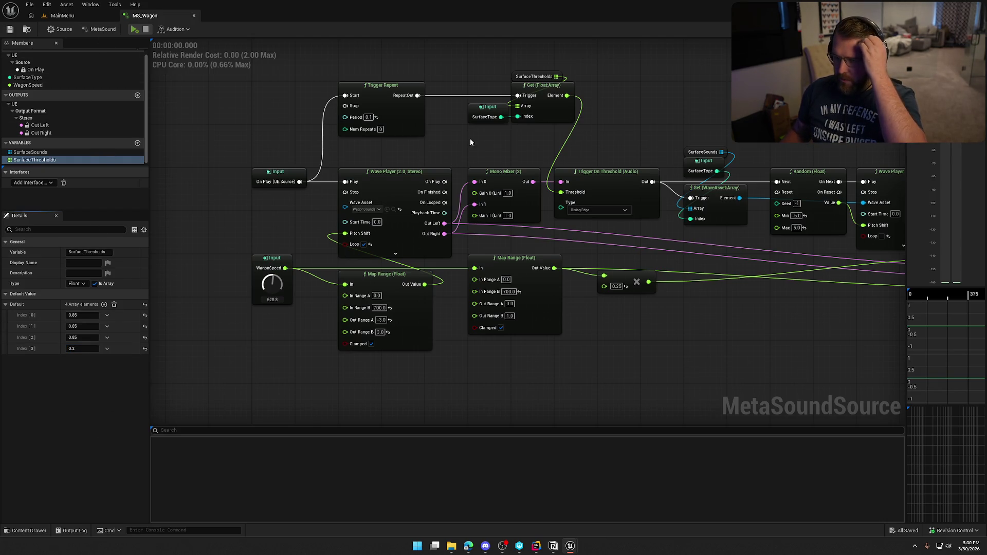
left_click(474, 109)
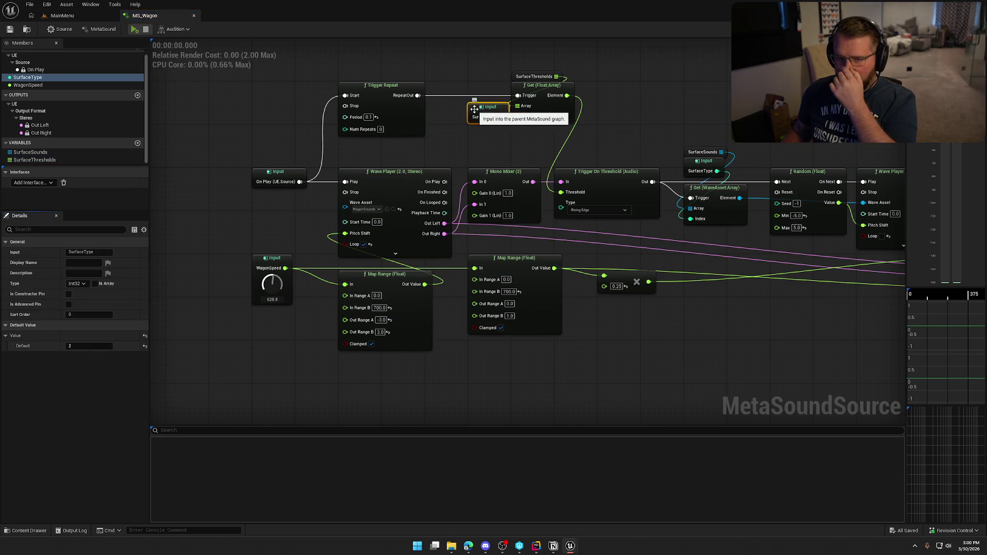
- Play MS_Wagon while switching the SurfaceType default to 2, 1, then 3, and stop
scroll(100, 141, "up", 1)
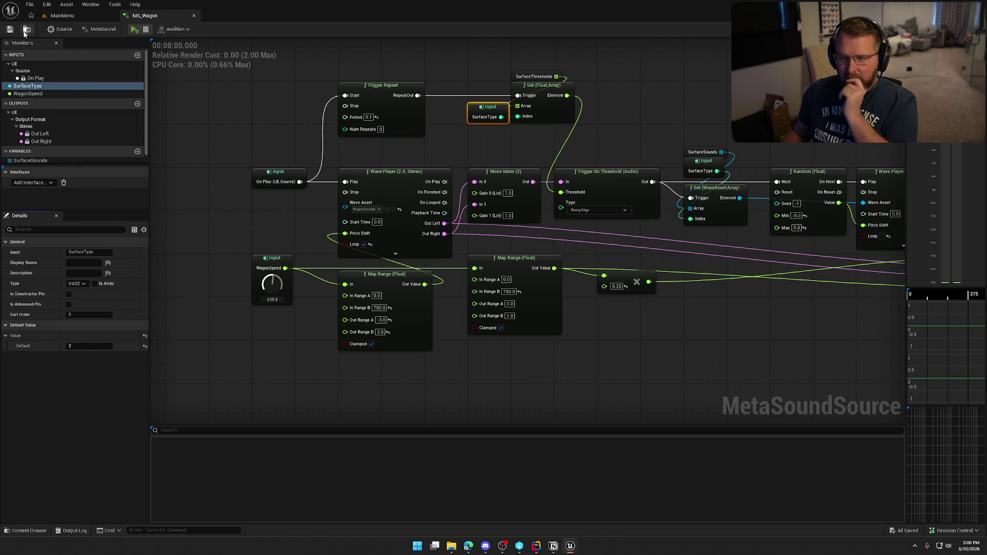
left_click(132, 30)
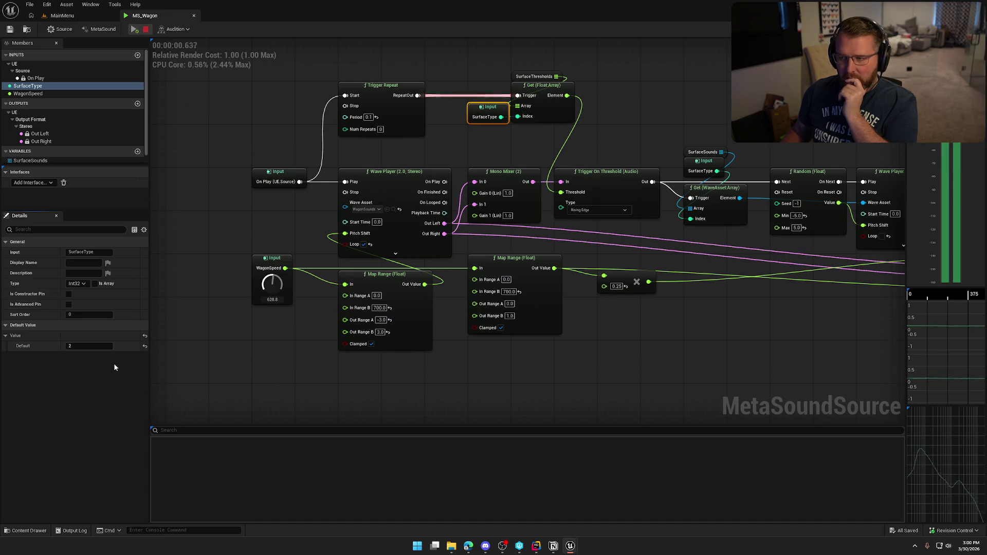
left_click(79, 347)
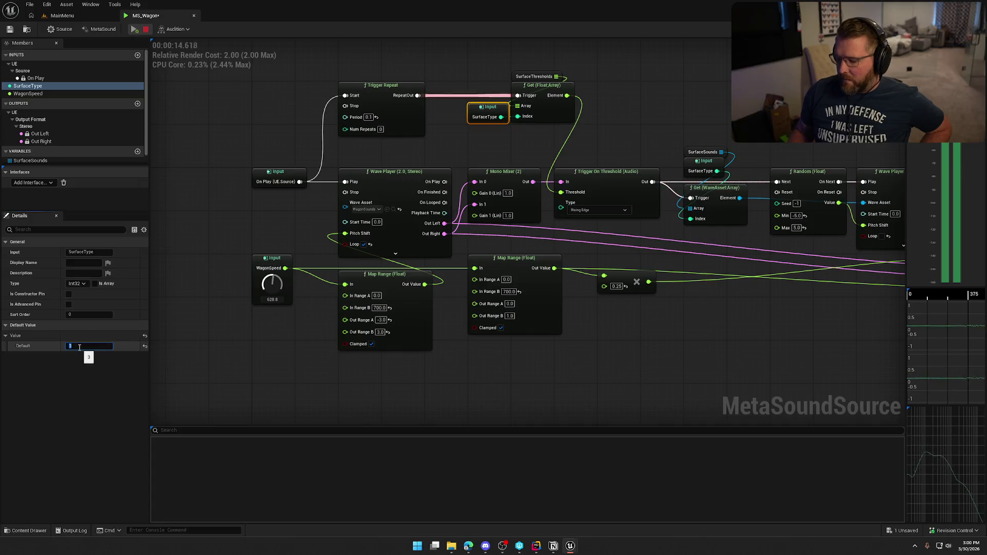
type("2")
key("Return")
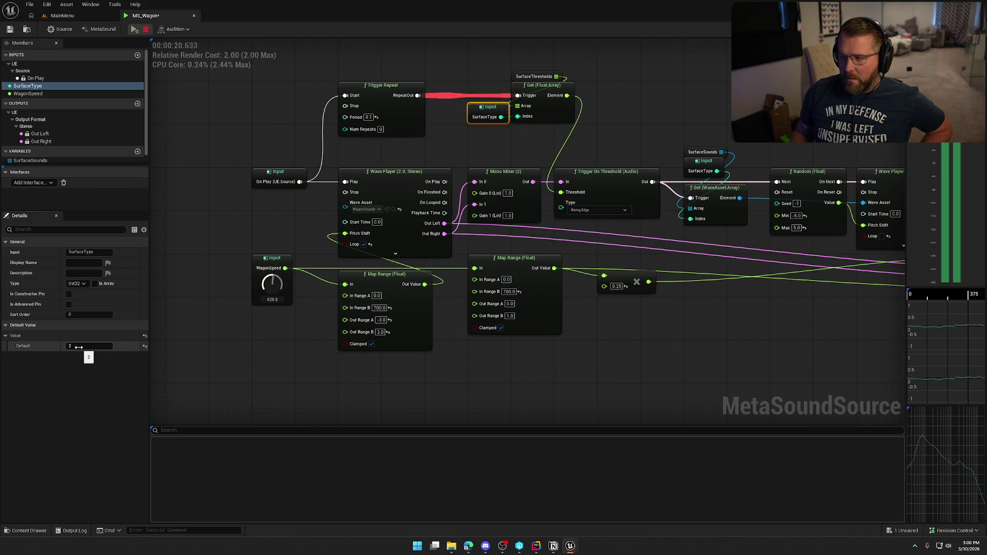
left_click(79, 346)
type("1")
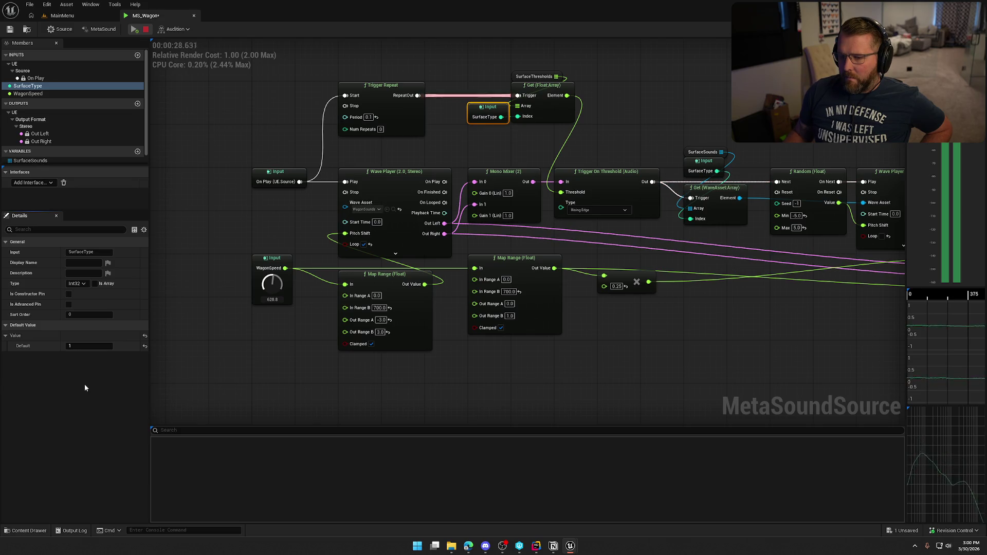
left_click(86, 347)
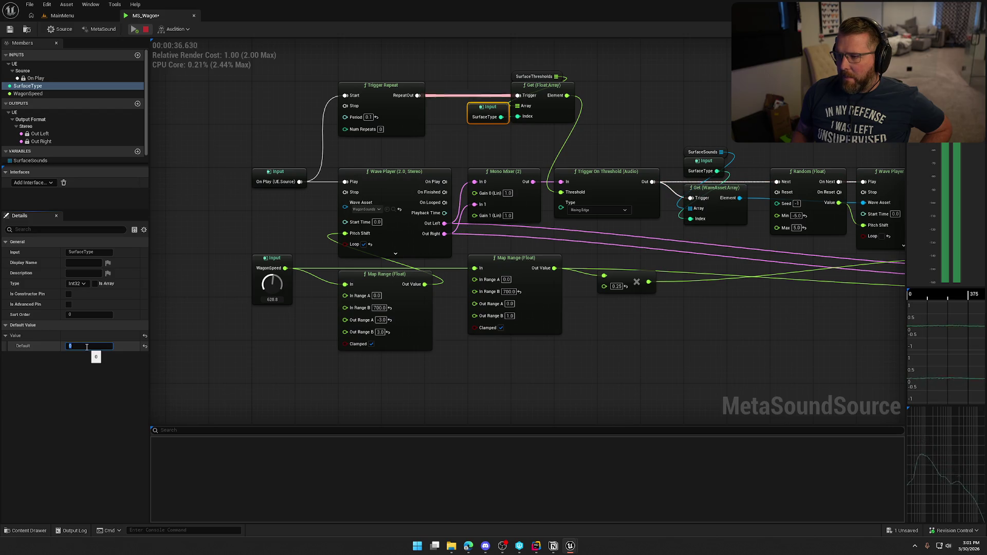
type("3")
key("Return")
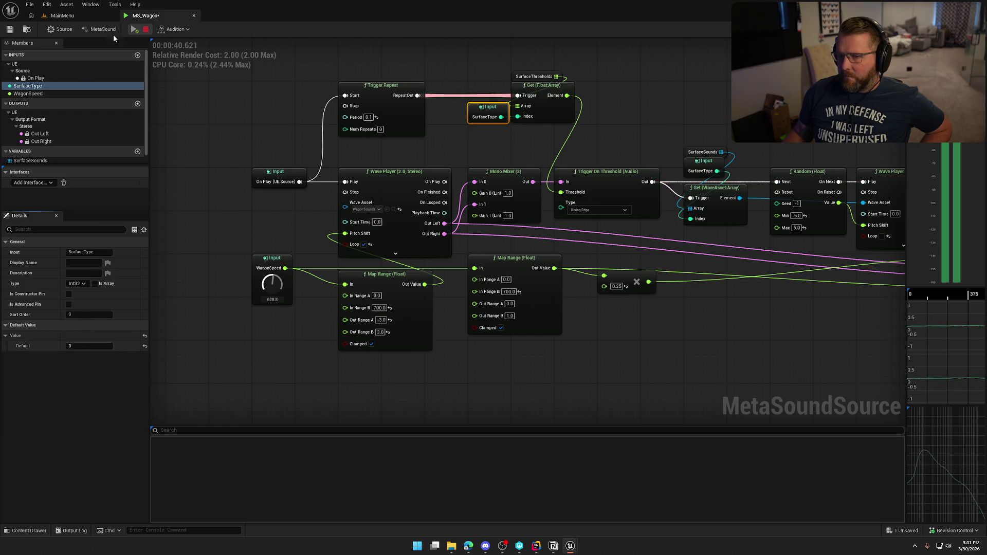
left_click(146, 30)
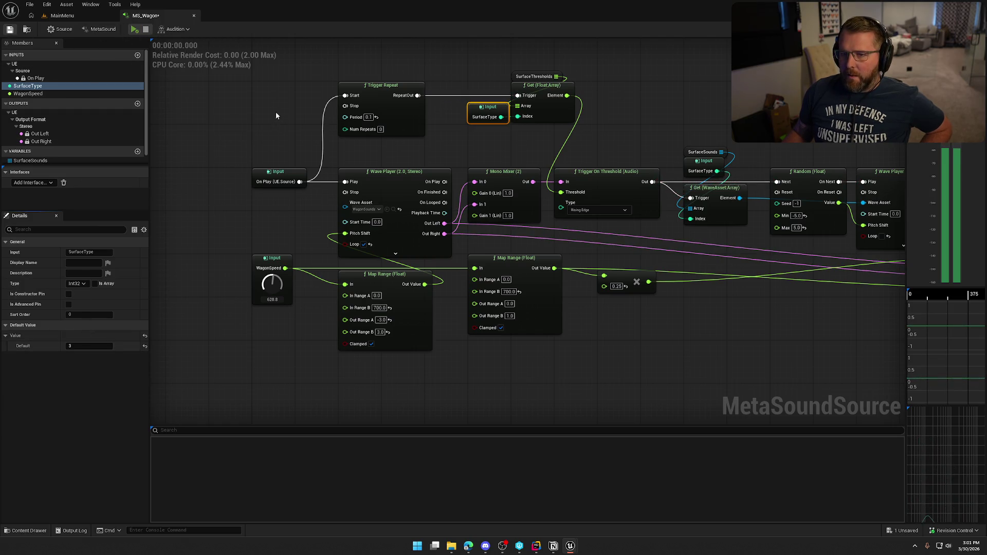
left_click(266, 112)
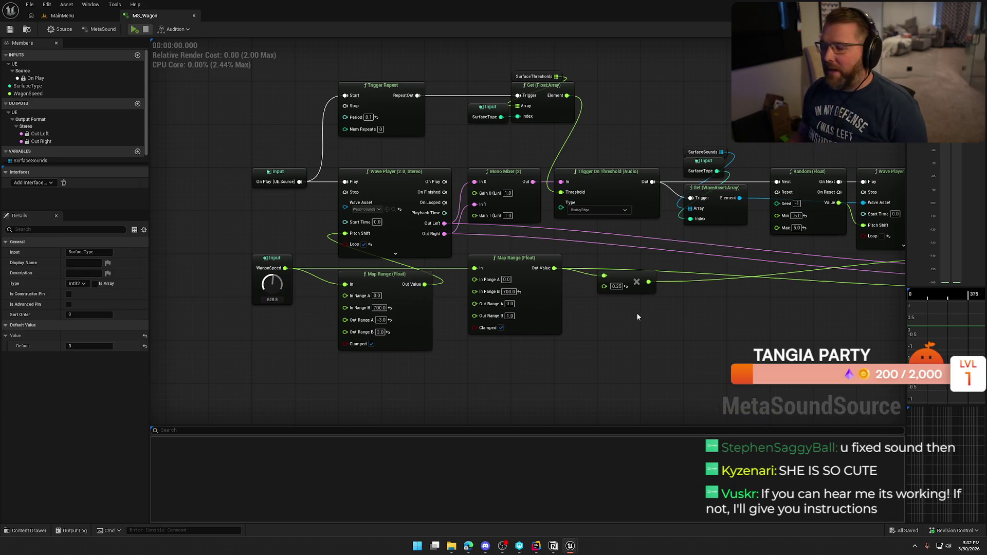
mouse_move(656, 359)
left_mouse_down()
mouse_move(498, 329)
mouse_move(573, 285)
mouse_move(675, 283)
left_mouse_up()
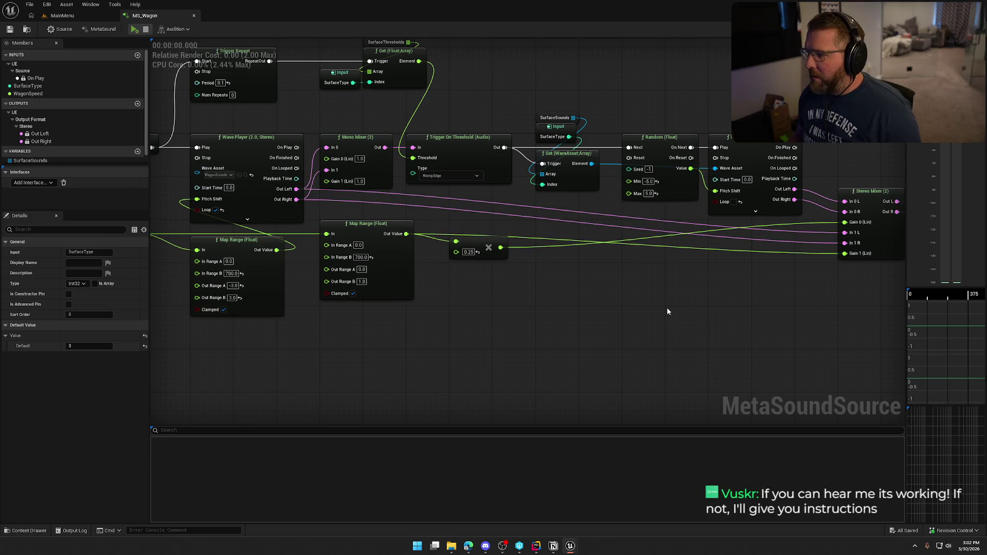
- Pan back to the input nodes and add a fifth element to the SurfaceSounds array
mouse_move(667, 311)
left_mouse_down()
mouse_move(713, 295)
mouse_move(425, 378)
left_mouse_up()
scroll(36, 154, "down", 1)
left_click(31, 152)
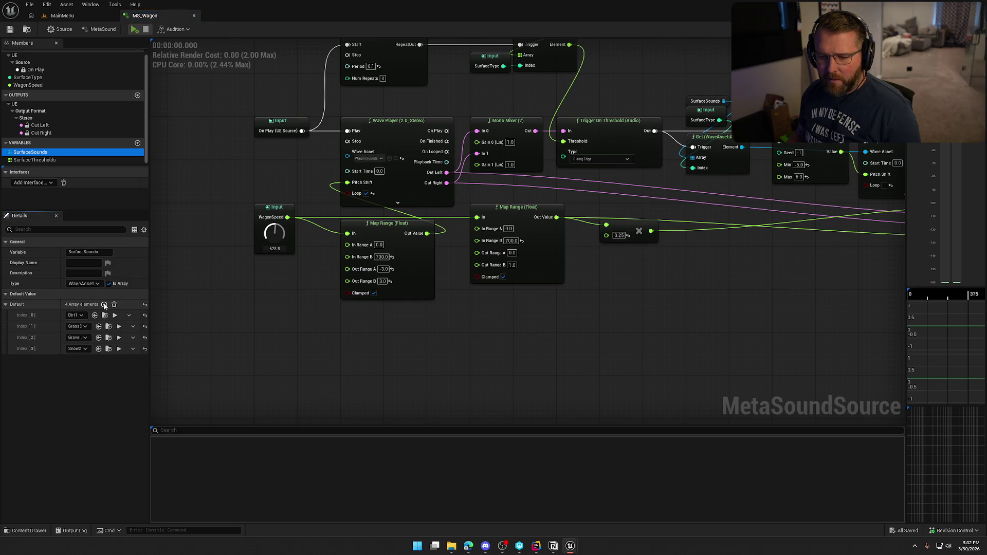
left_click(104, 304)
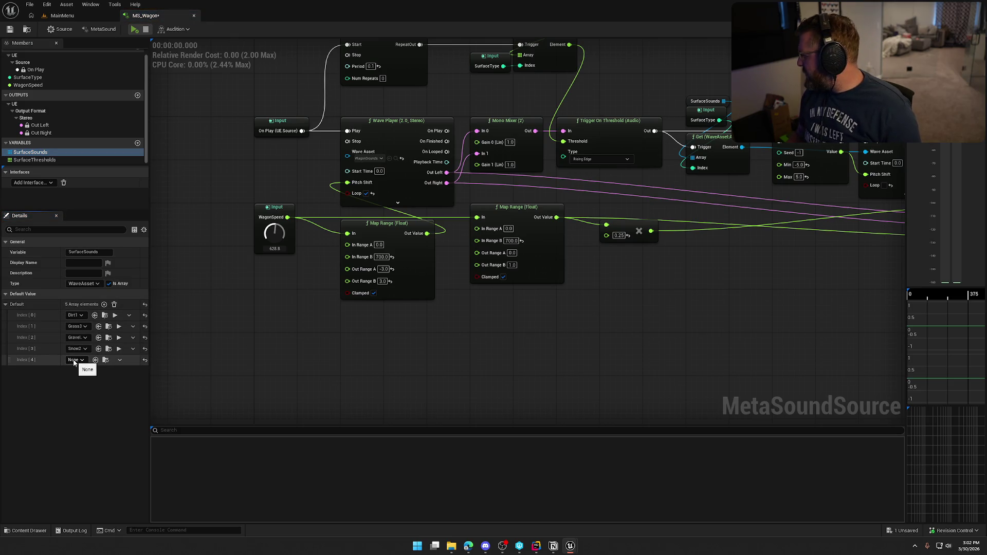
- Assign the SandRun5 sand sound to SurfaceSounds Index[4]
left_click(75, 360)
type("d")
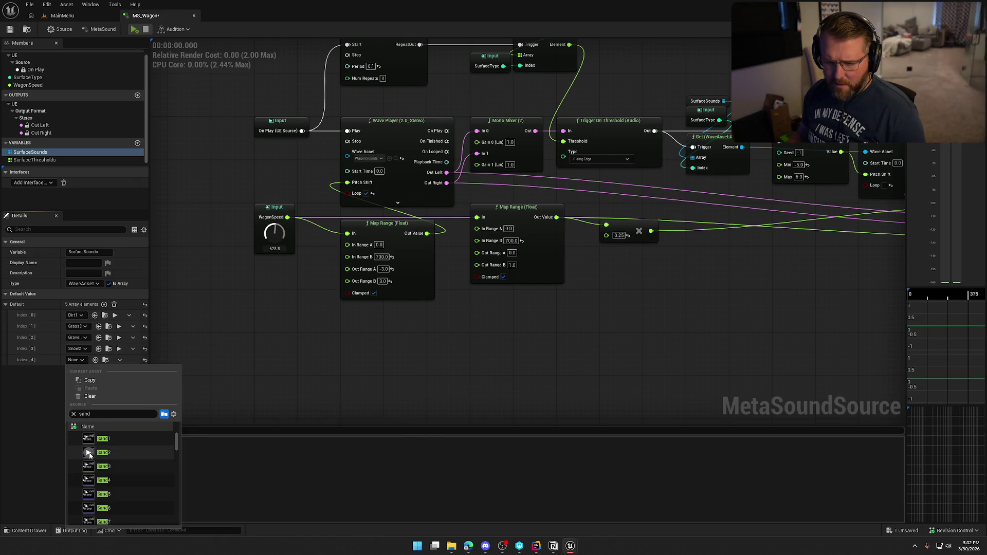
scroll(147, 474, "down", 10)
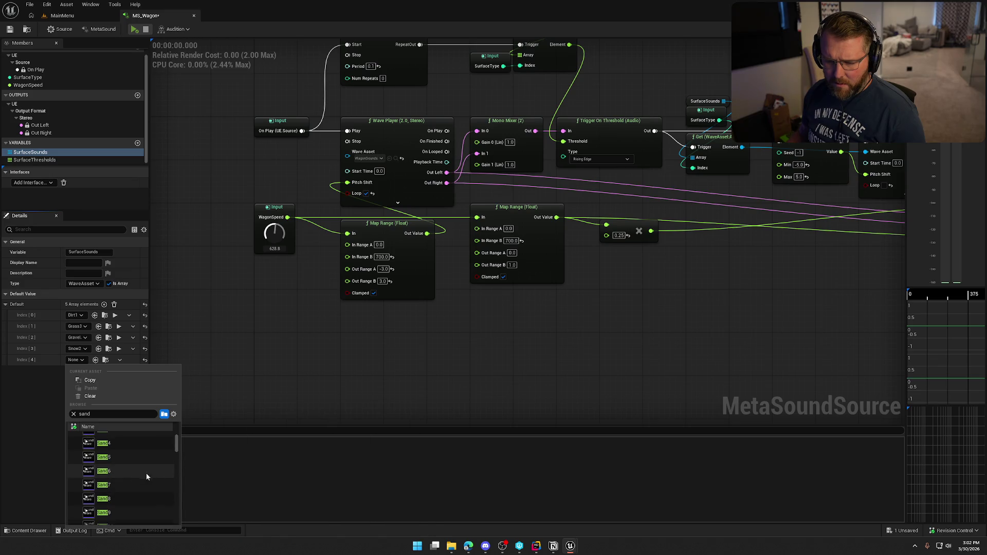
scroll(150, 477, "down", 1)
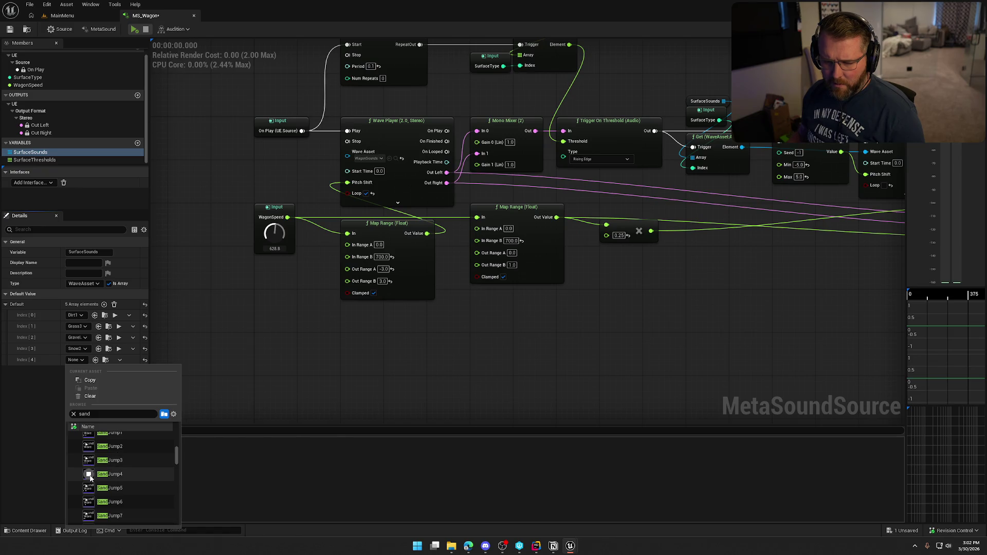
scroll(90, 491, "down", 3)
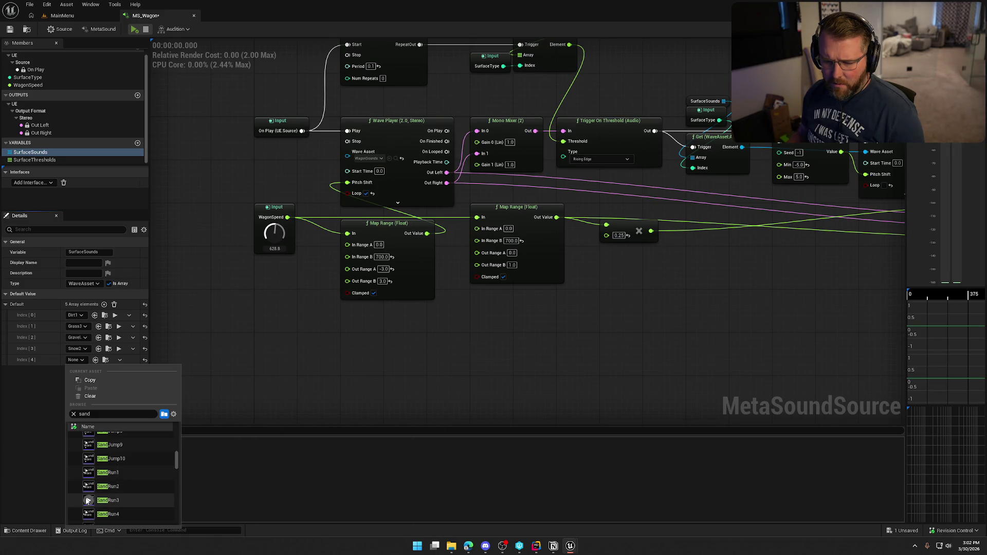
scroll(88, 501, "down", 1)
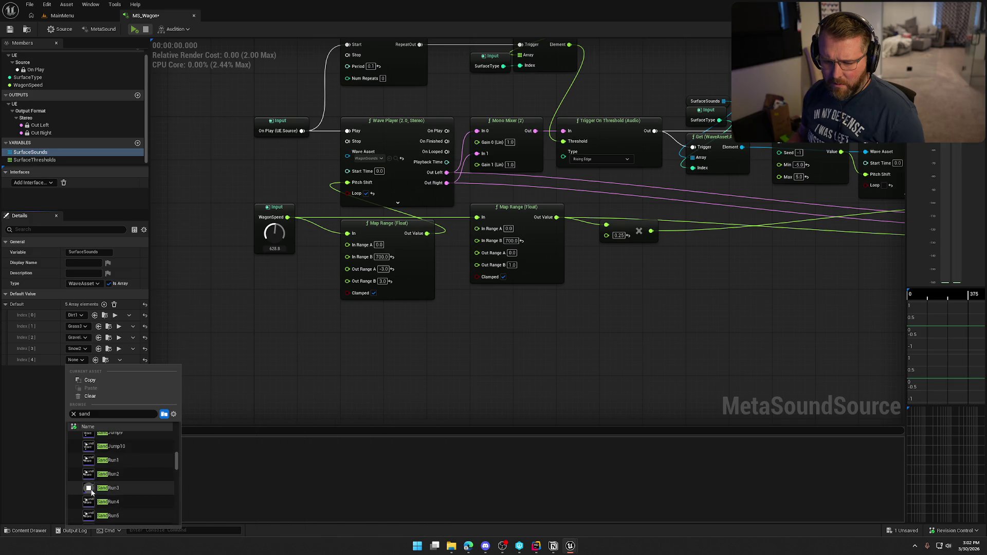
scroll(88, 501, "down", 1)
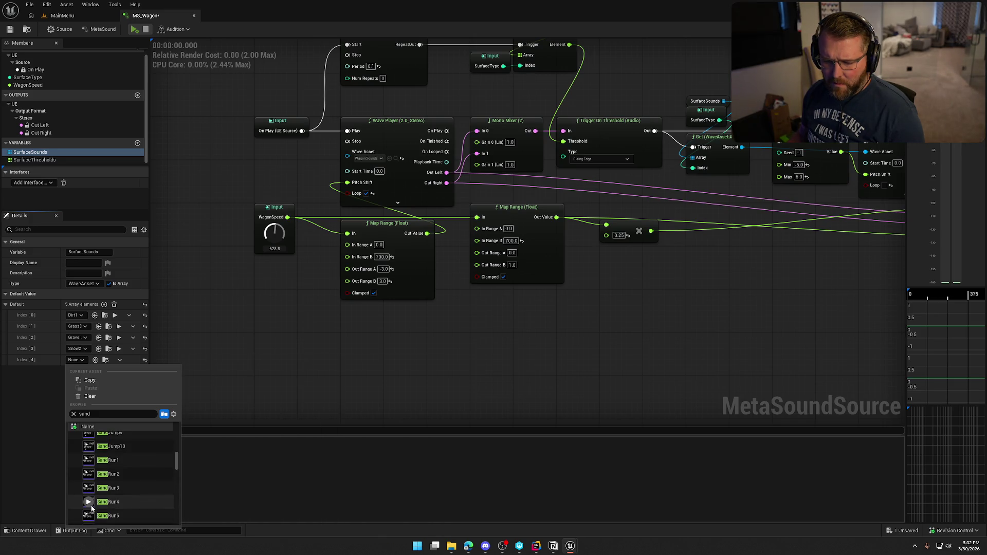
scroll(88, 498, "down", 2)
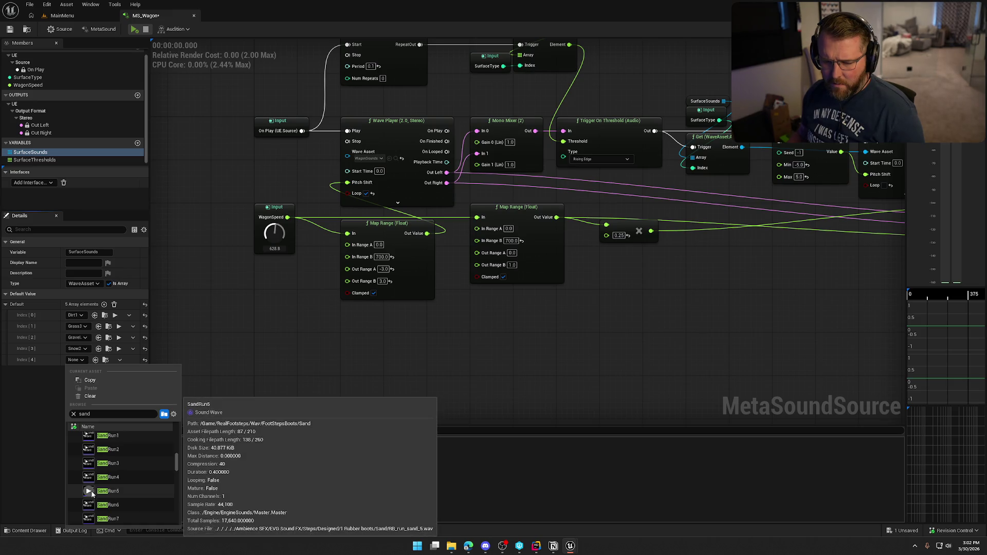
left_click(91, 491)
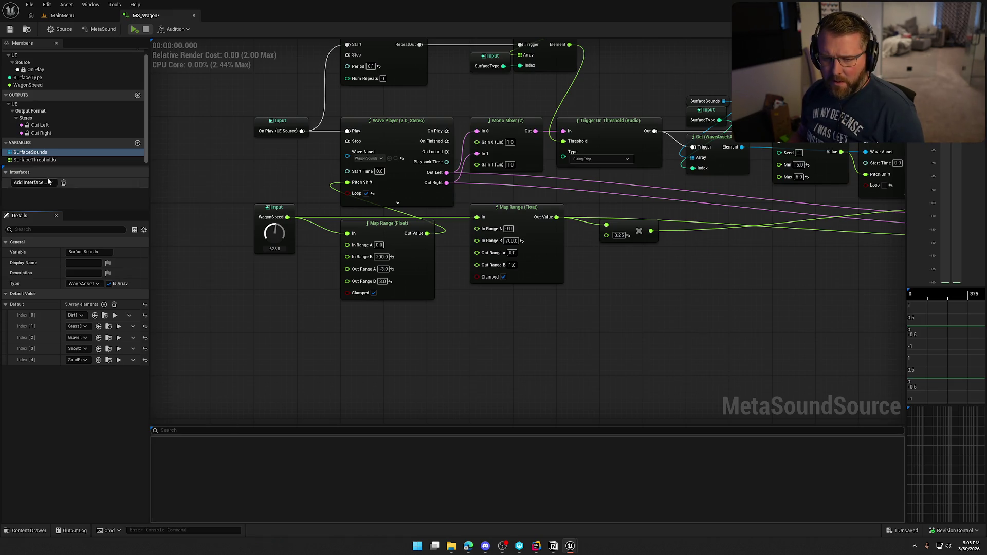
left_click(57, 160)
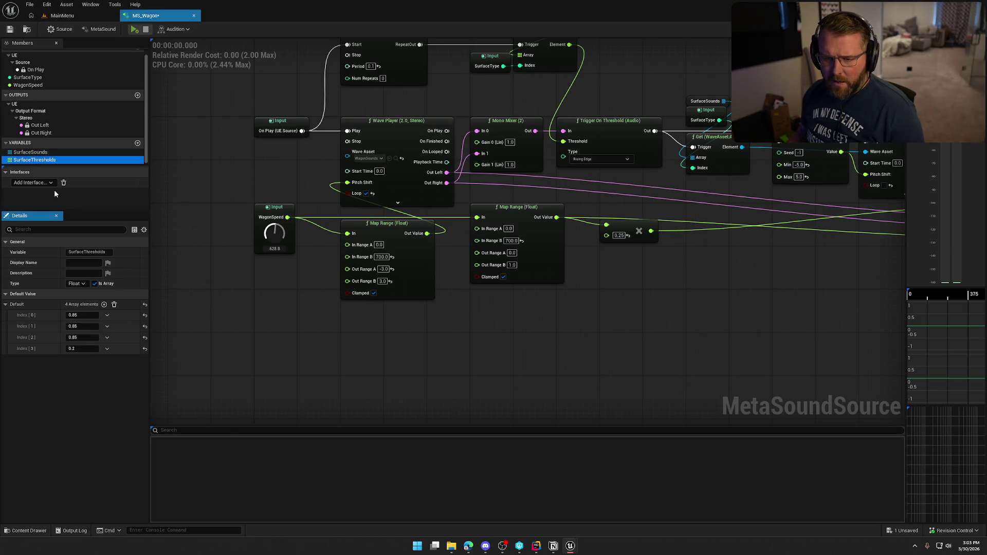
- Add a fifth SurfaceThresholds element with a value of 0.5
left_click(104, 304)
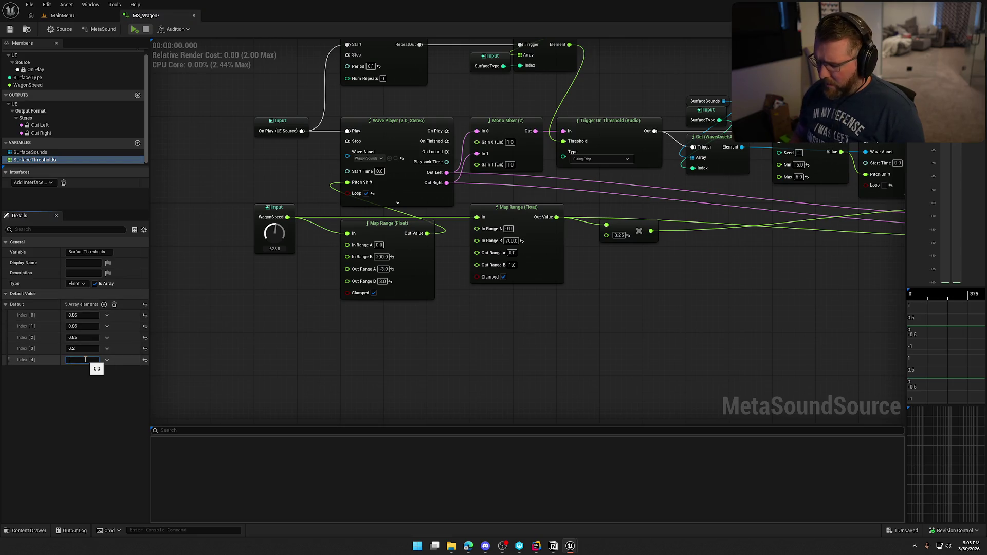
type(".85")
key("Return")
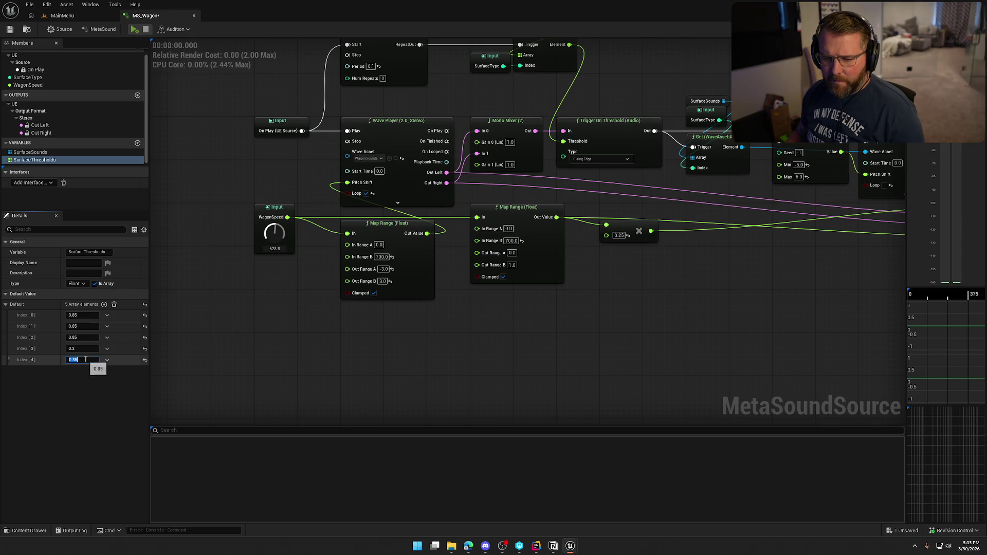
left_click(85, 358)
type(".5")
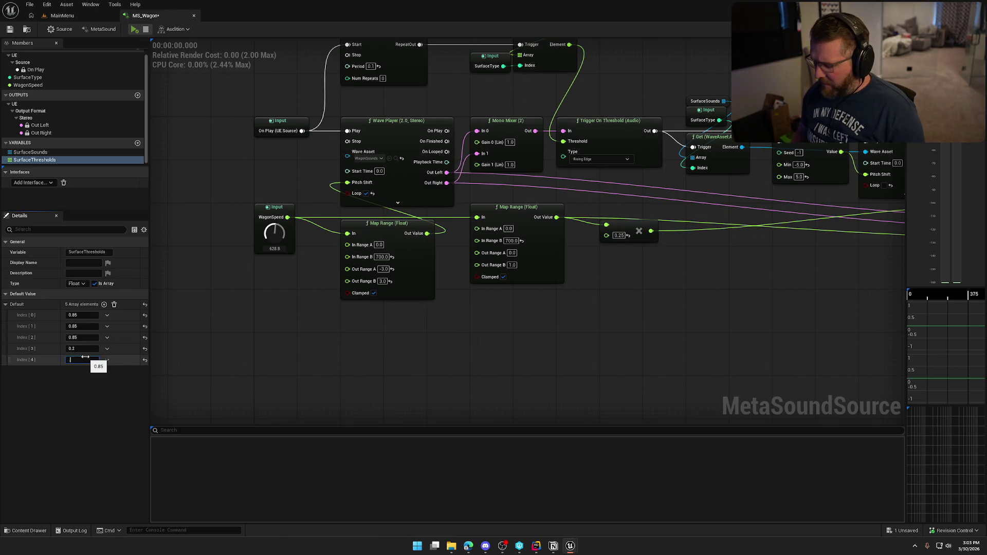
key("Return")
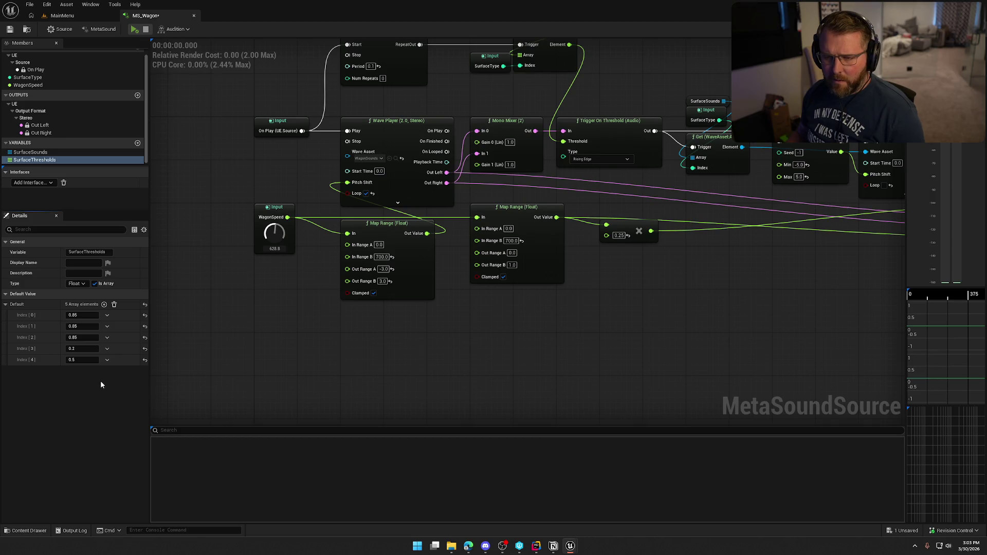
- Set the SurfaceType input's default to 4 and start auditioning
left_click(35, 78)
left_click(89, 346)
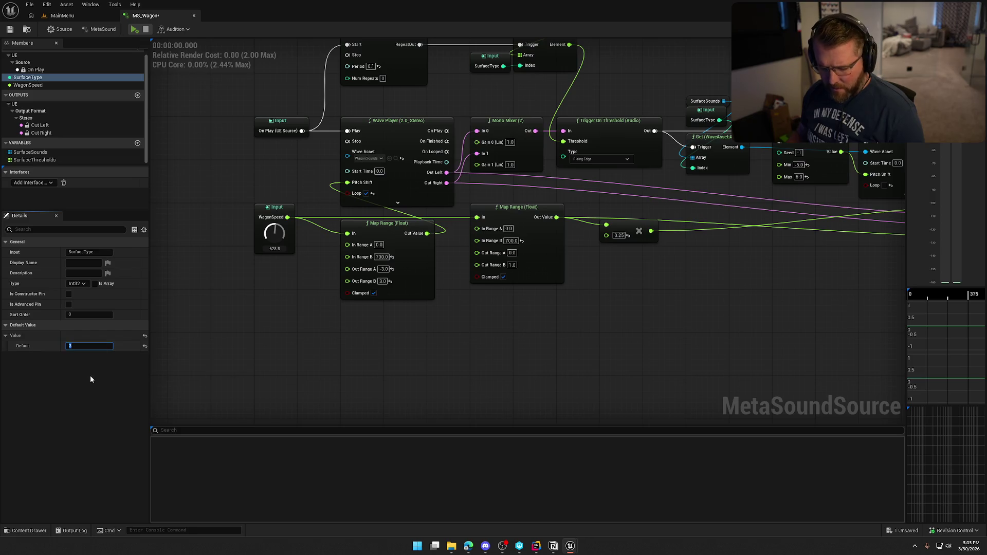
type("4")
key("Return")
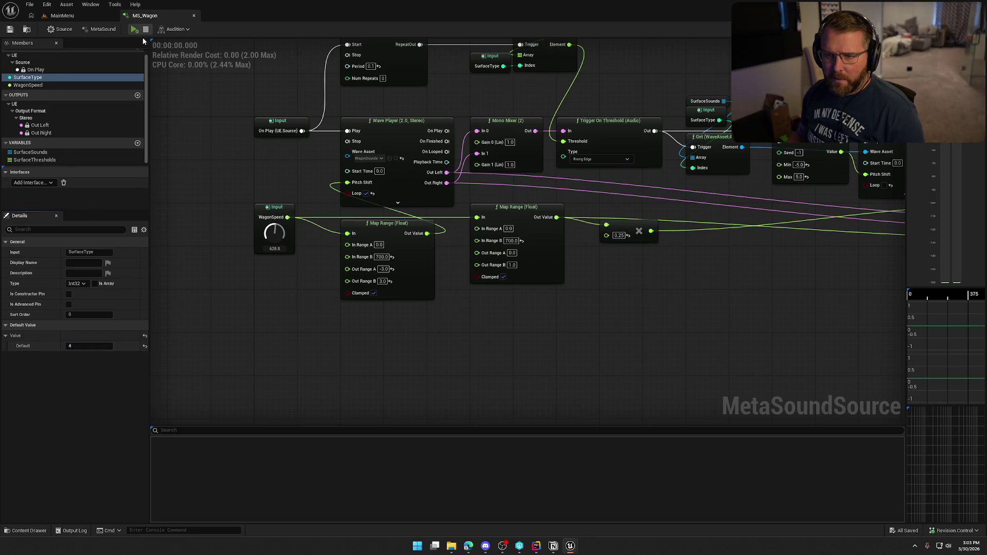
left_click(134, 29)
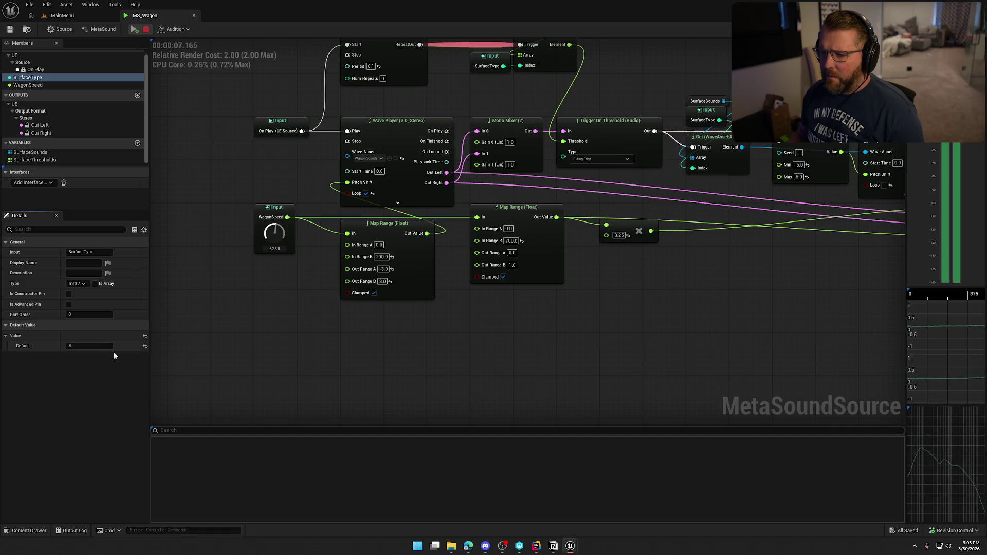
- Stop playback, save MS_Wagon, and audition it once more
left_click(145, 29)
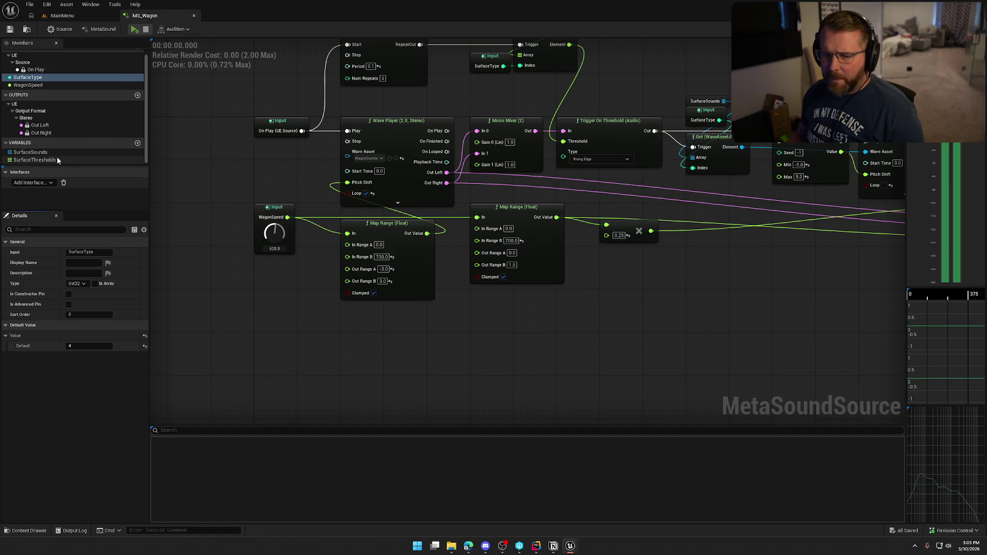
left_click(57, 160)
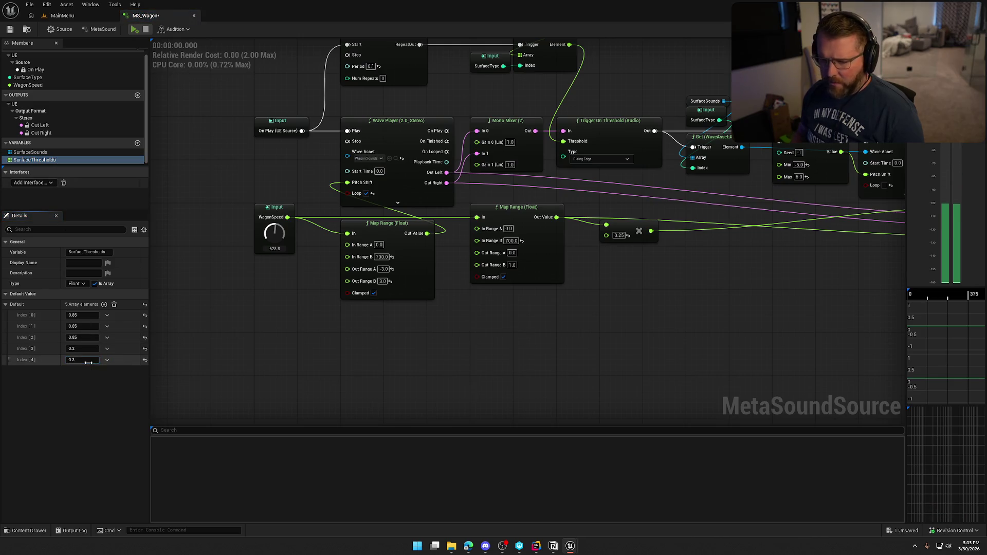
left_click(10, 29)
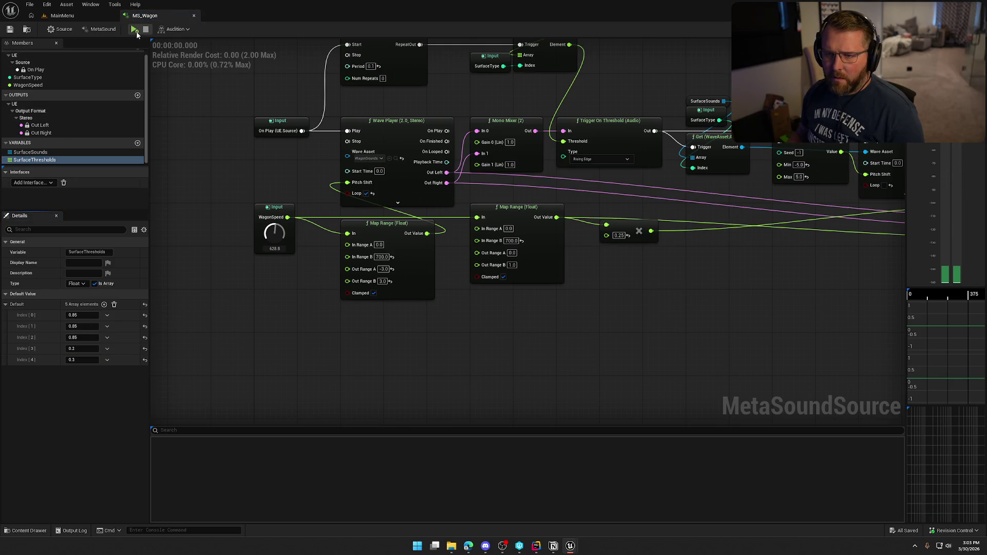
left_click(136, 31)
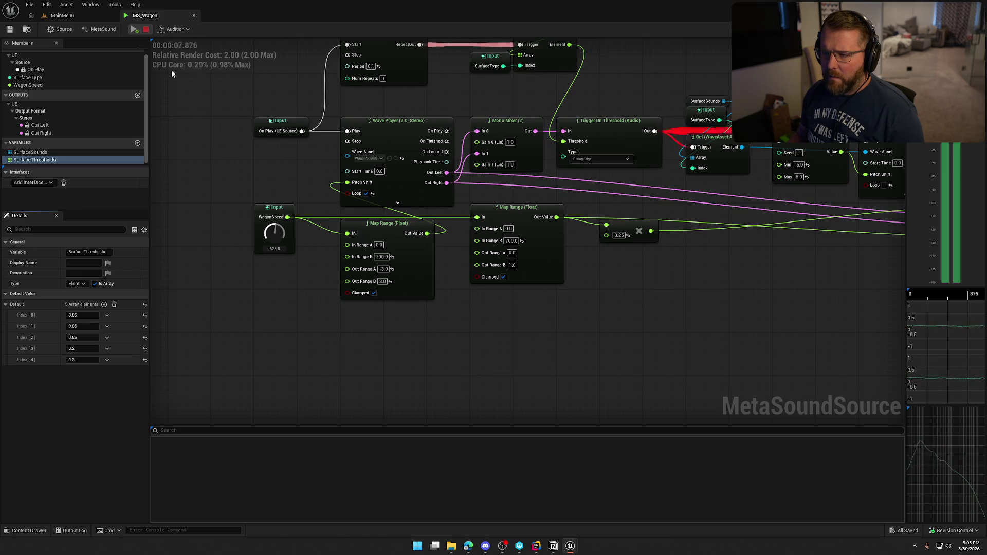
left_click(146, 29)
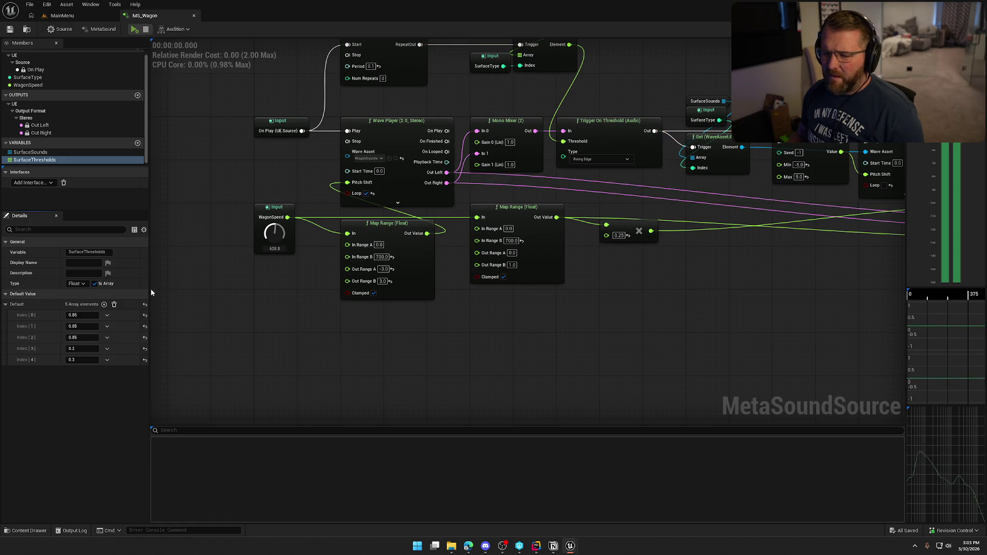
- Set the fifth SurfaceThresholds value to 0.5
left_click(81, 360)
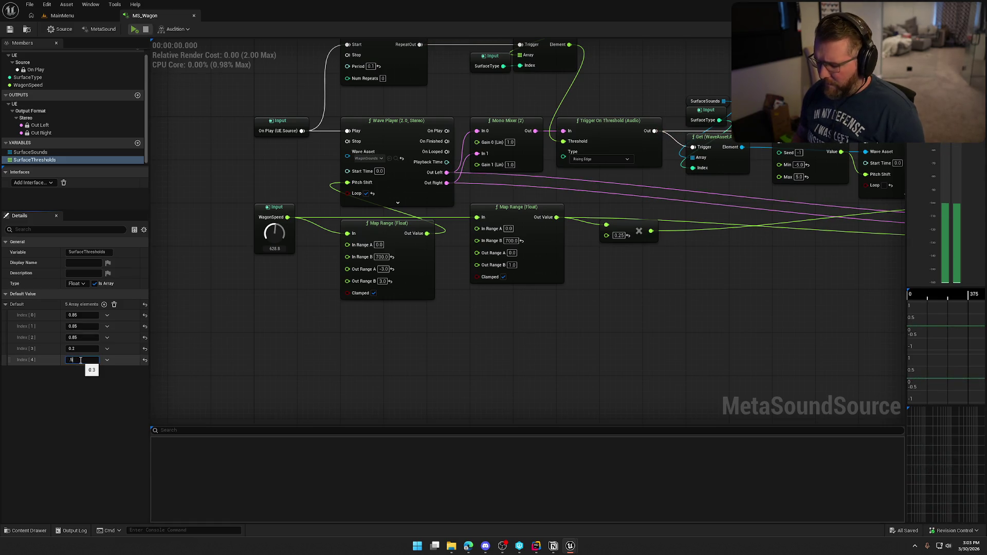
type("0.5")
key("Return")
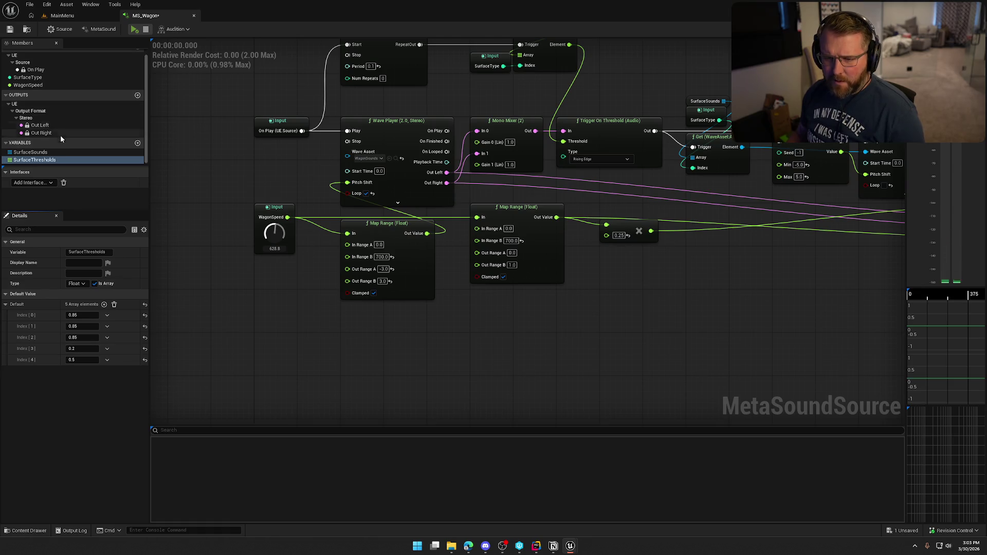
left_click(36, 152)
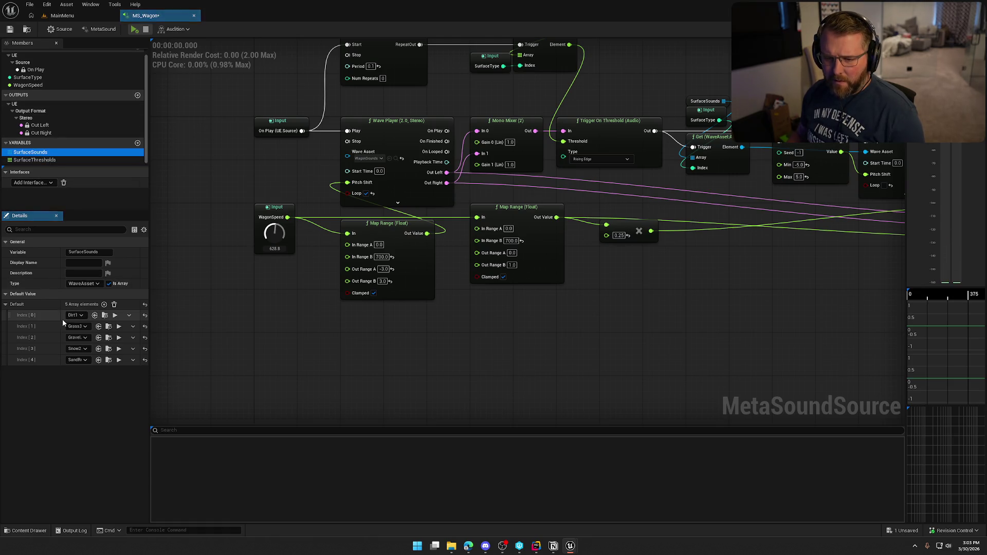
- Swap SurfaceSounds Index[4] to the V2Sand7 sand wave and save MS_Wagon
left_click(76, 360)
scroll(146, 323, "down", 5)
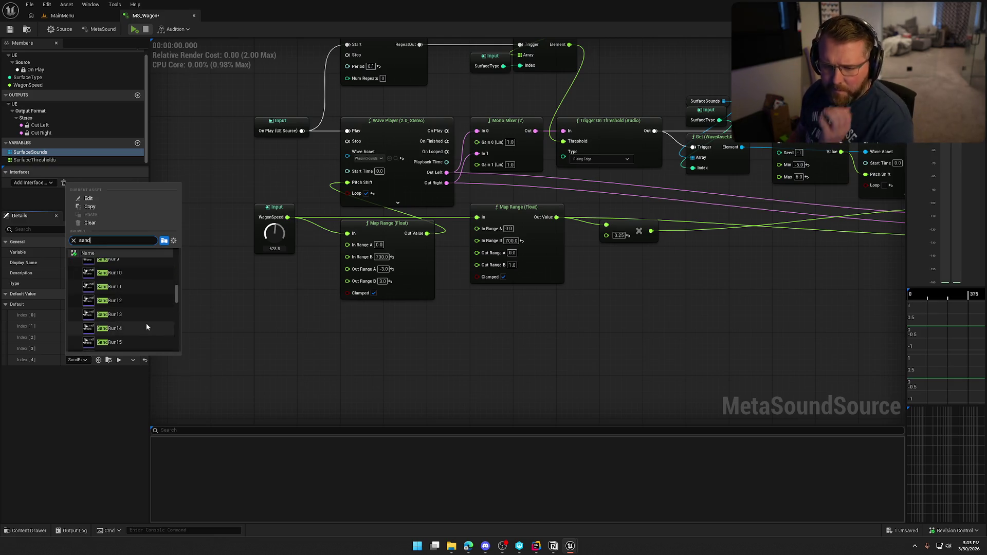
scroll(111, 305, "up", 1)
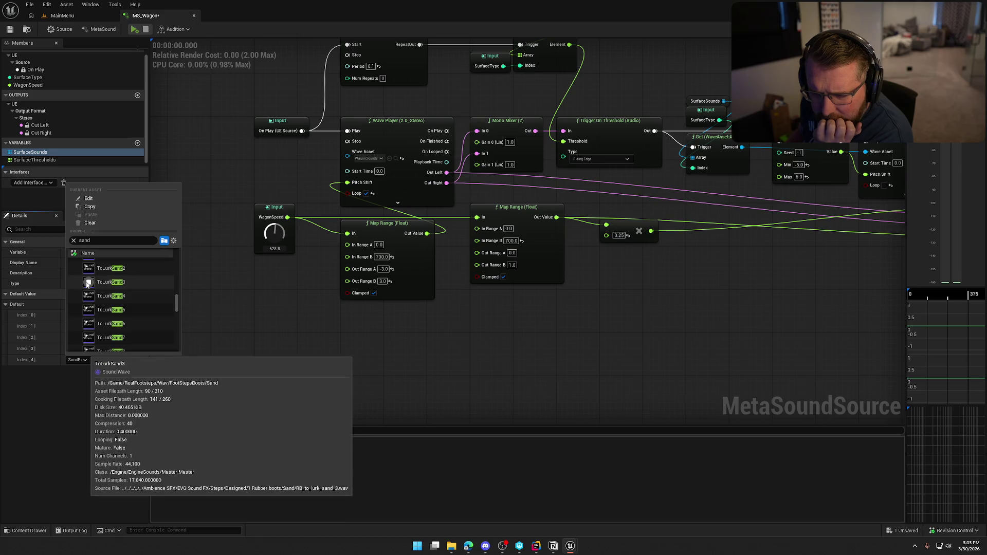
scroll(88, 280, "down", 1)
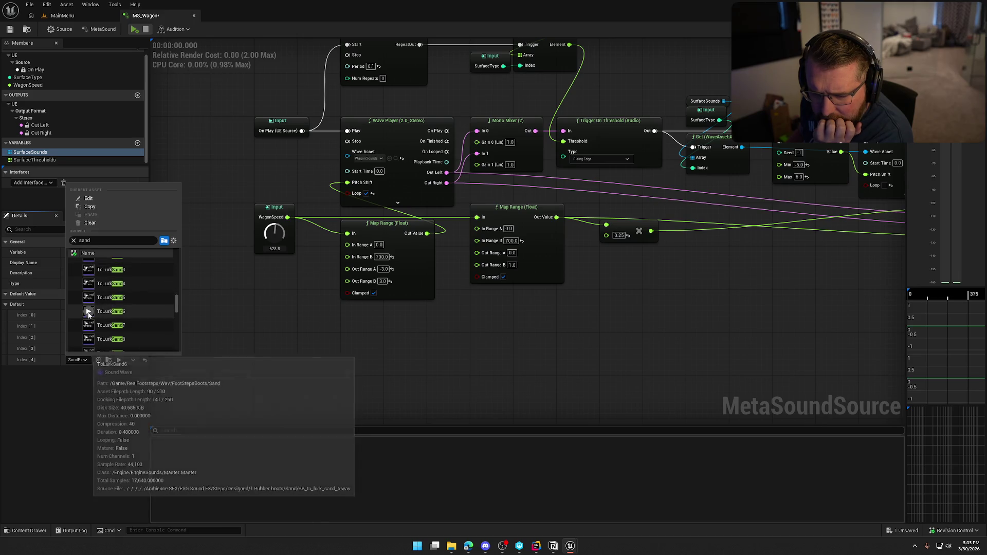
scroll(134, 323, "down", 5)
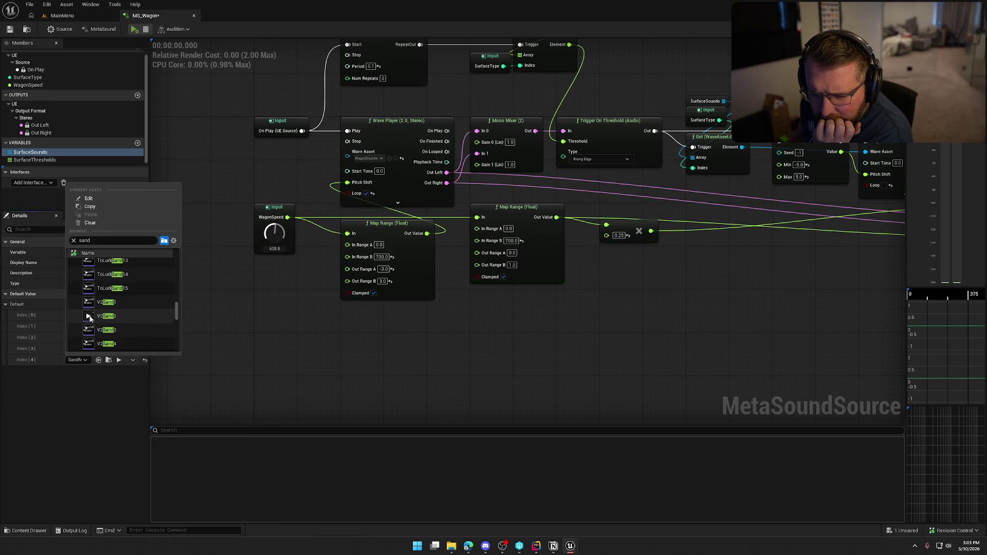
mouse_move(88, 303)
scroll(89, 309, "down", 1)
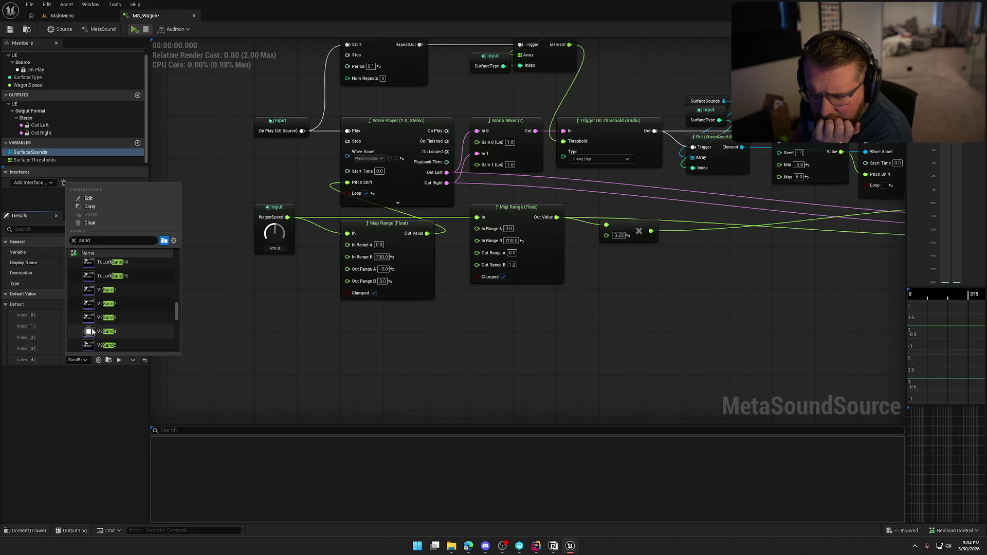
mouse_move(91, 332)
scroll(91, 329, "down", 2)
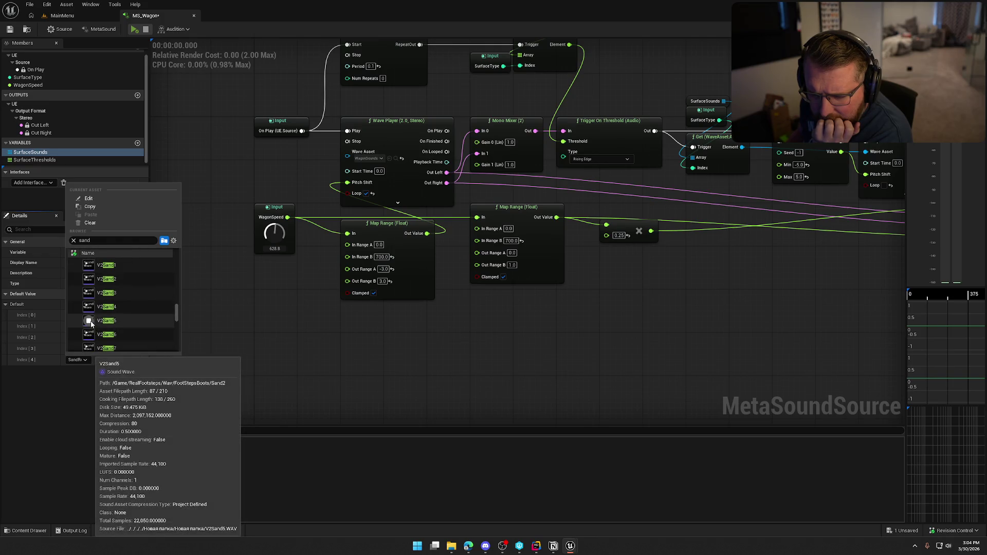
scroll(91, 333, "down", 2)
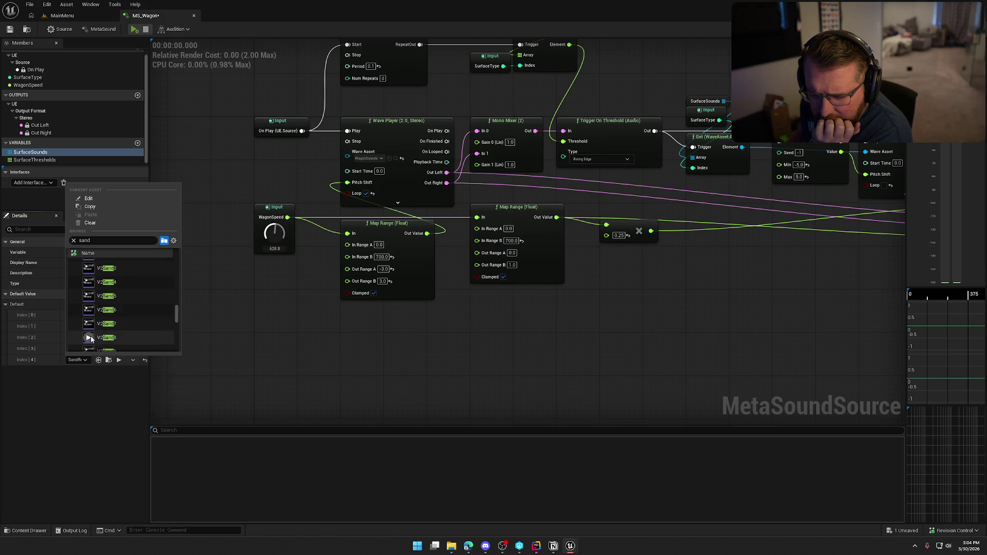
left_click(92, 325)
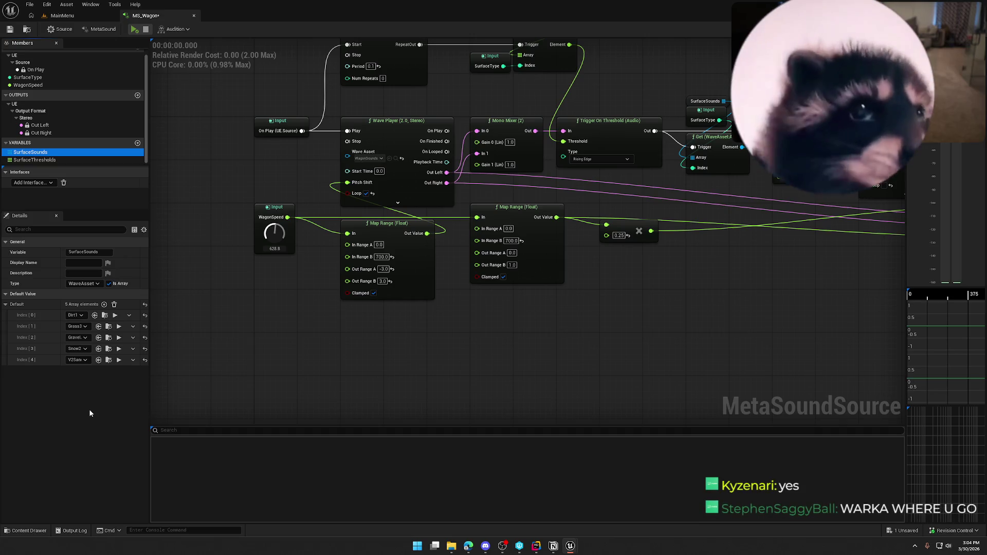
key("ctrl+s")
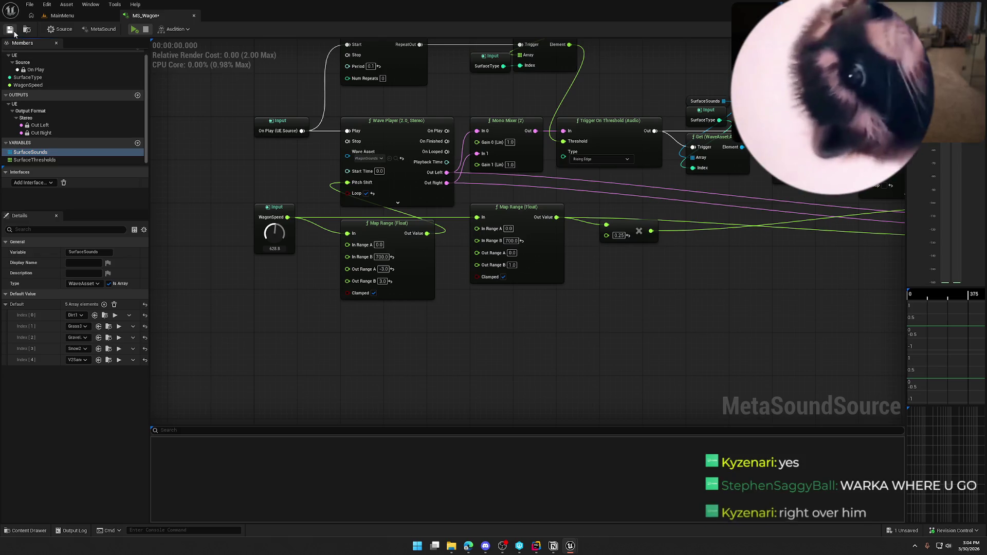
- Box-select the Stereo Mixer and both Output nodes, drag them upward, and save
left_click(73, 437)
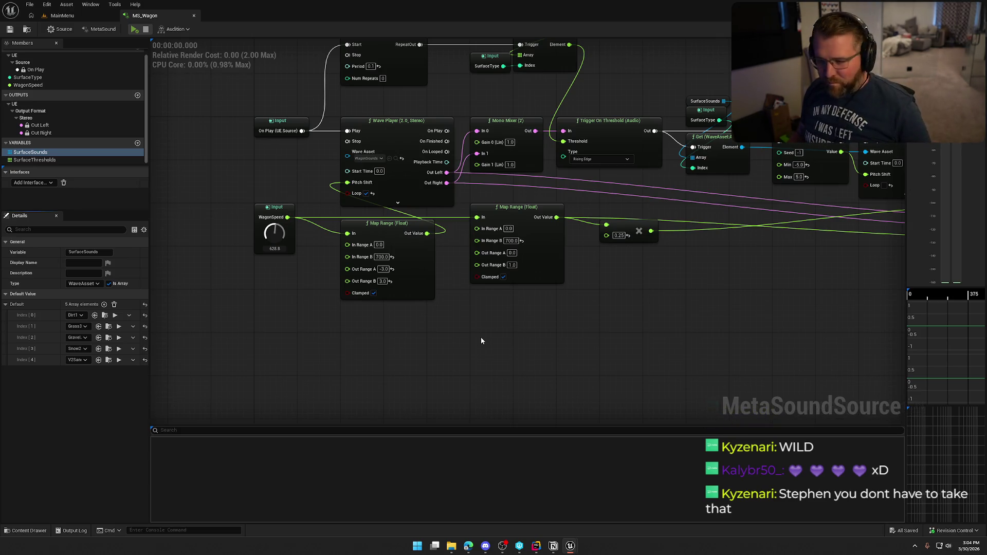
mouse_move(606, 334)
left_mouse_down()
mouse_move(499, 353)
mouse_move(393, 344)
mouse_move(458, 340)
left_mouse_up()
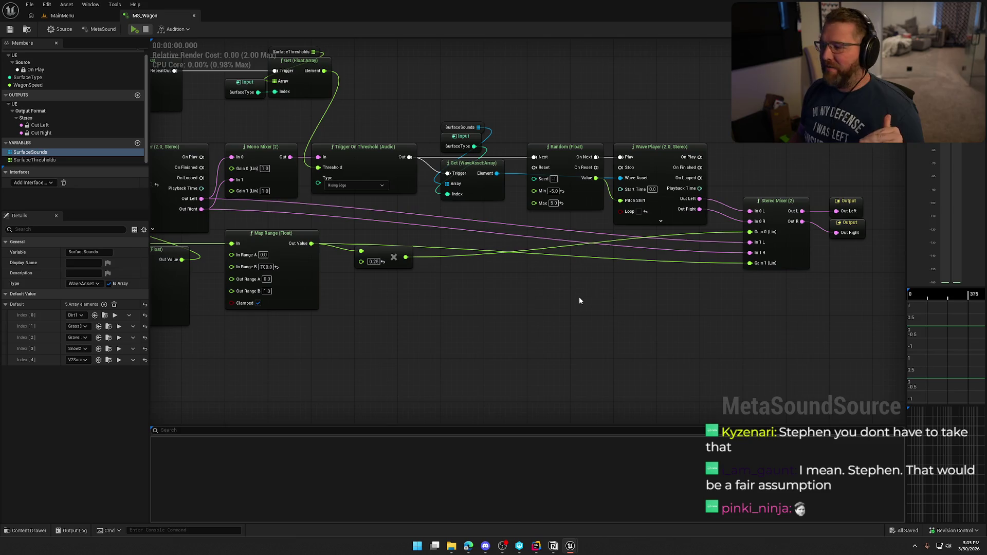
mouse_move(579, 297)
left_mouse_down()
mouse_move(489, 257)
mouse_move(518, 249)
mouse_move(548, 179)
mouse_move(590, 260)
left_mouse_up()
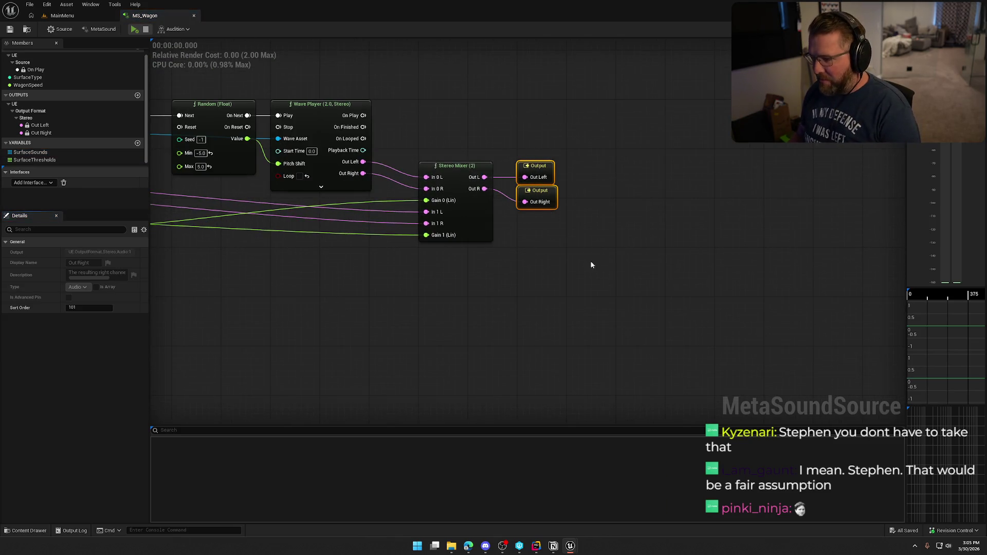
mouse_move(711, 249)
left_mouse_down()
mouse_move(514, 128)
mouse_move(559, 137)
left_mouse_up()
scroll(723, 325, "down", 3)
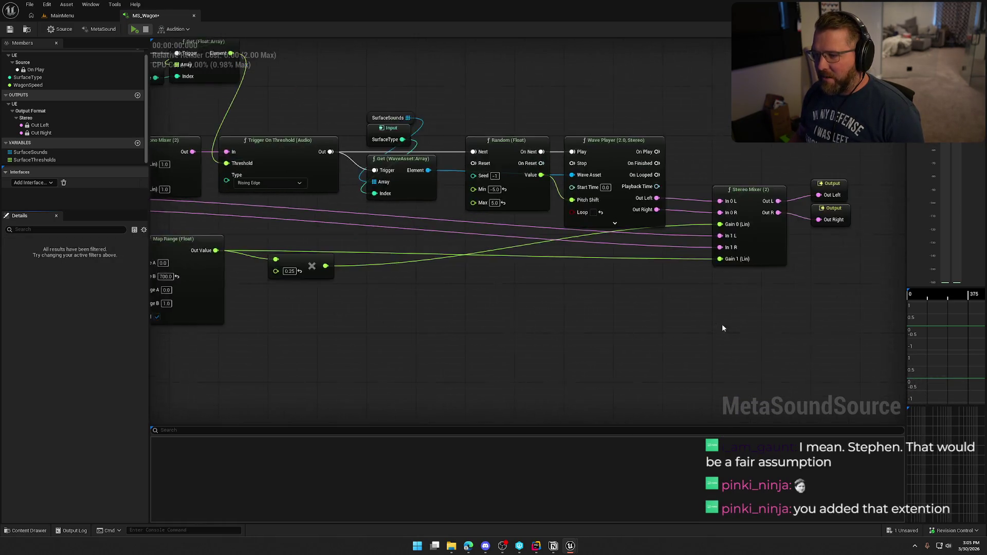
scroll(724, 286, "up", 4)
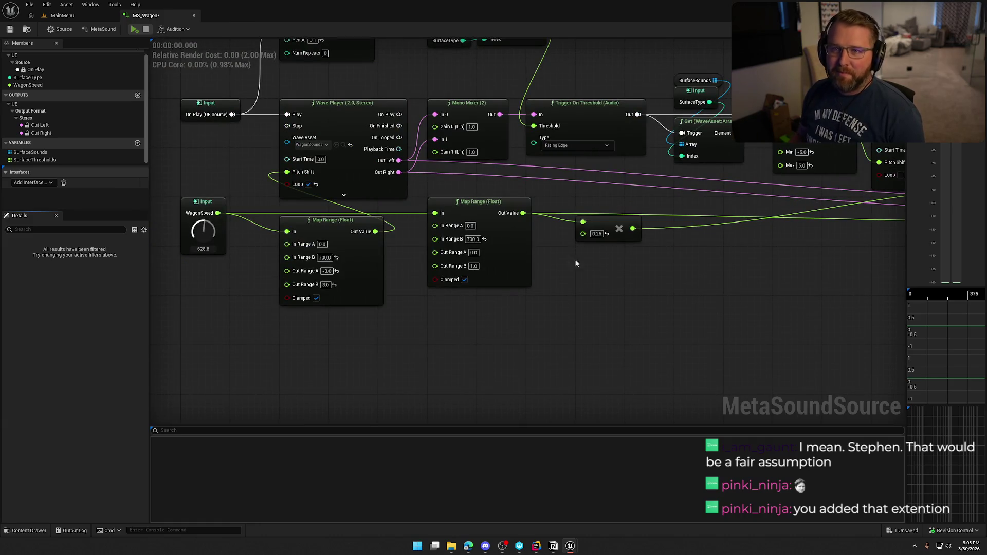
left_click(11, 30)
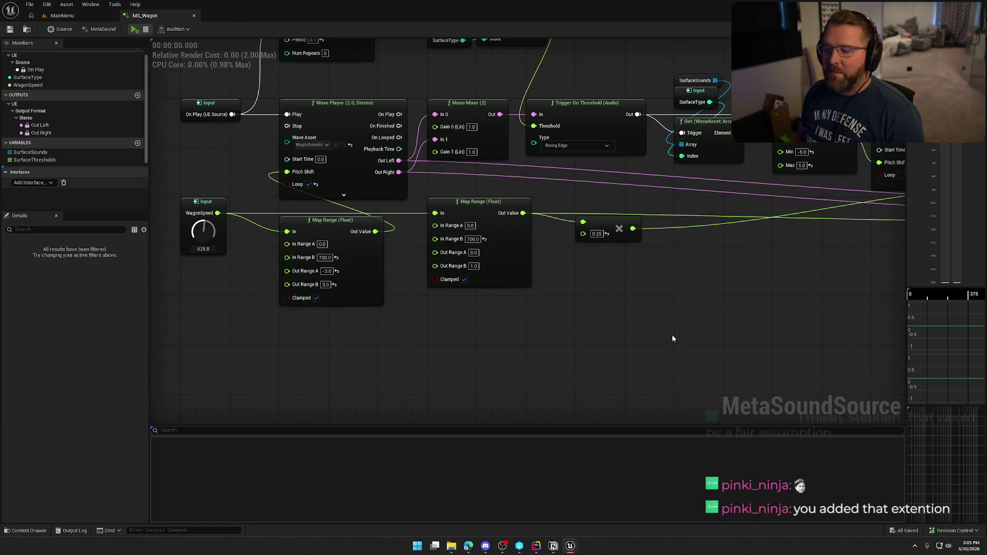
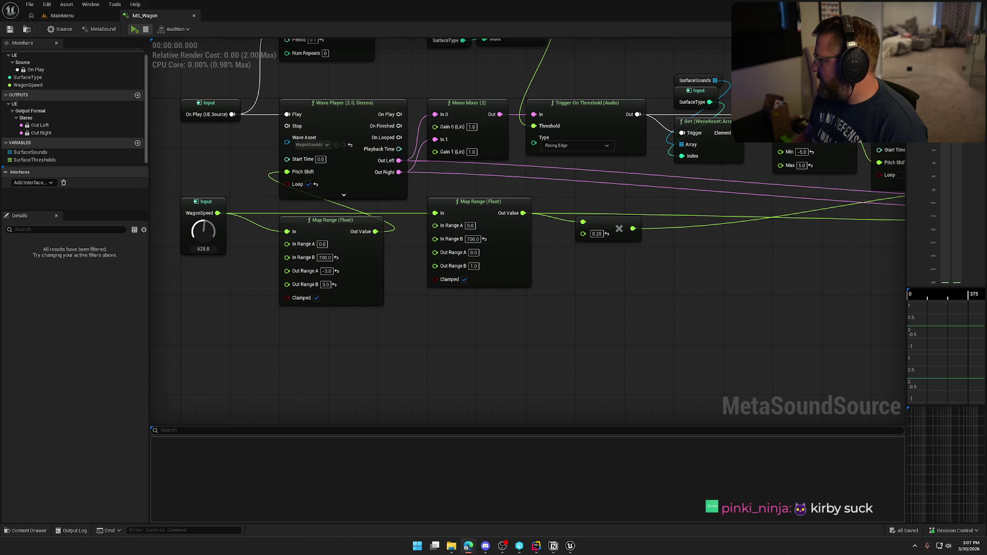
- Switch from the MS_Wagon graph to the browser showing Tangia's Add interactions page
key("alt+Tab")
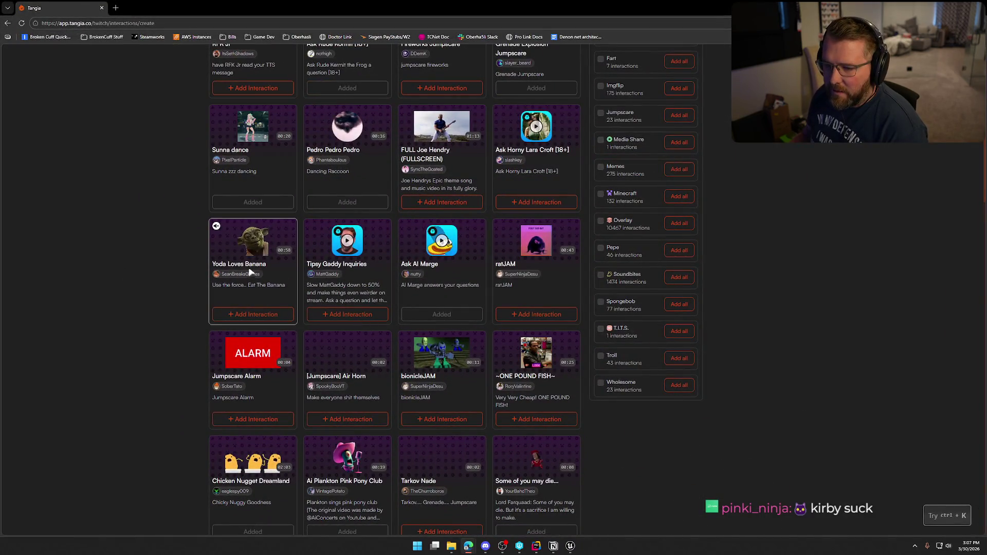
- Preview community interaction cards while scrolling up and down the Tangia interaction grid
mouse_move(234, 242)
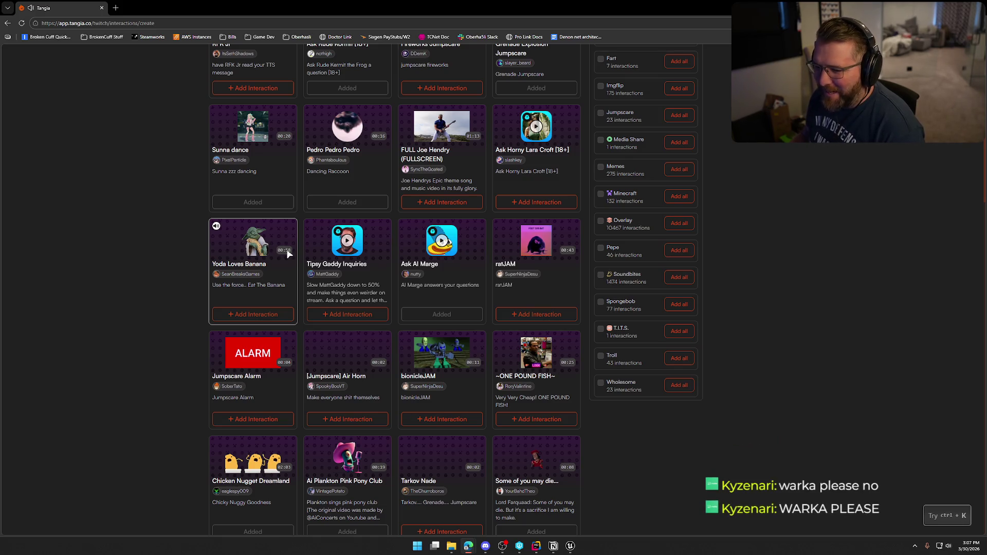
scroll(156, 287, "down", 2)
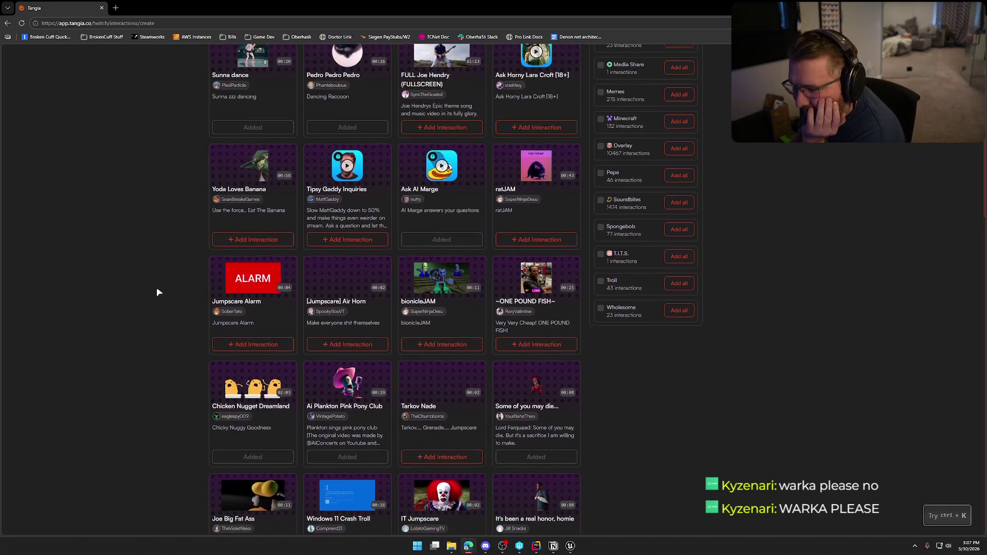
mouse_move(540, 173)
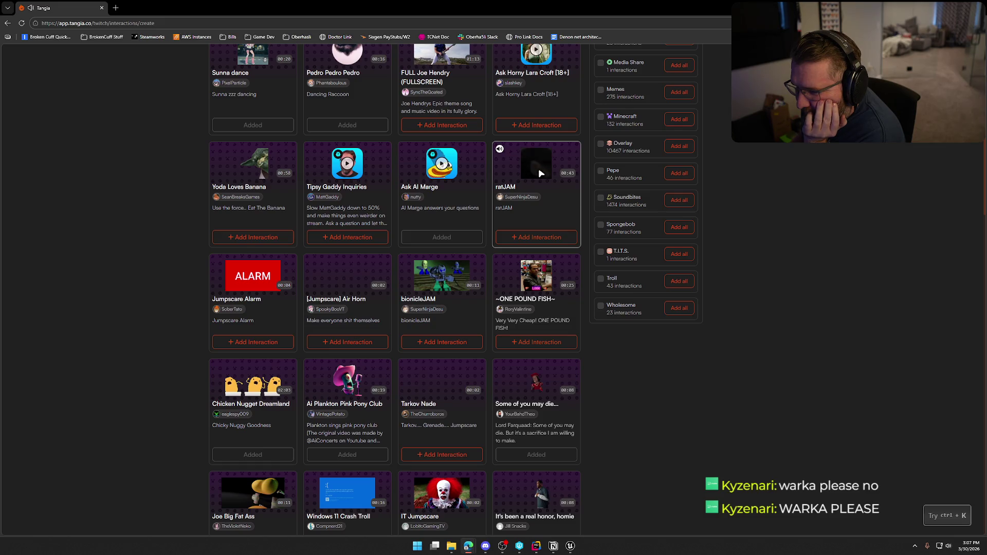
scroll(130, 333, "down", 2)
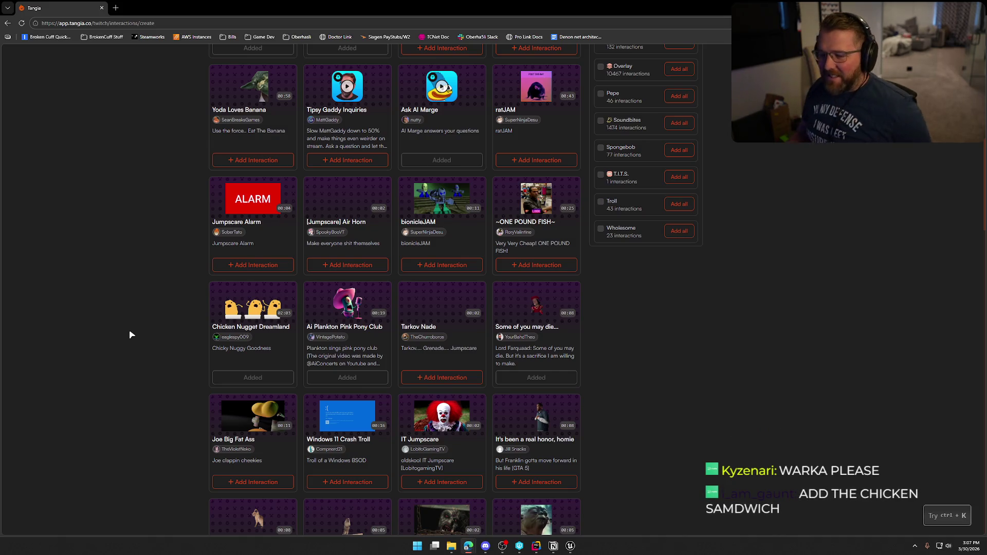
scroll(154, 338, "down", 2)
scroll(349, 323, "up", 10)
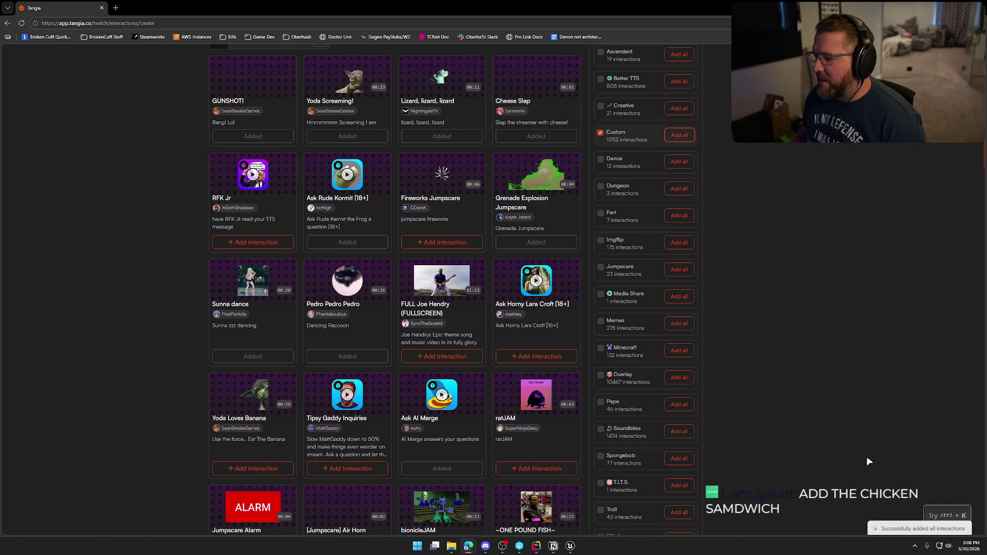
scroll(349, 370, "down", 3)
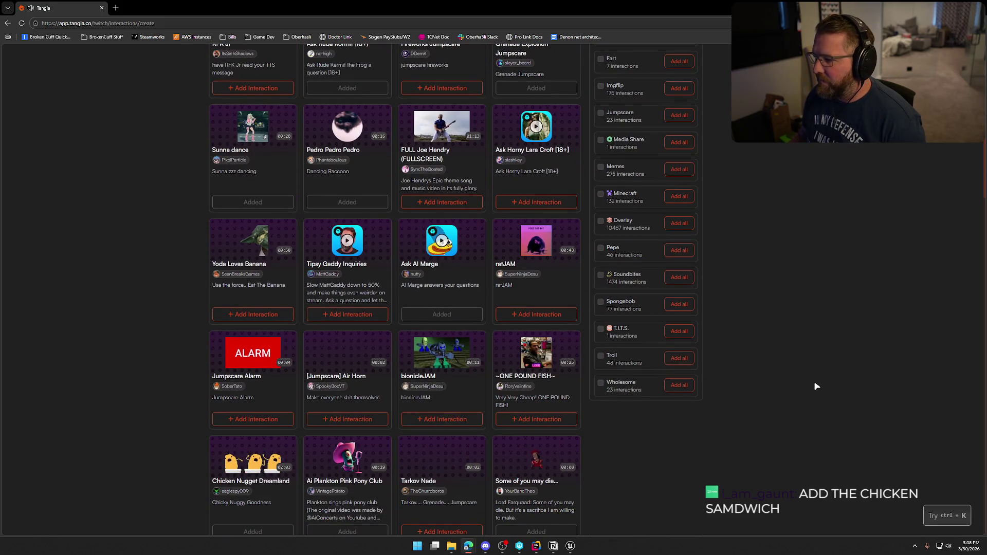
scroll(816, 386, "up", 3)
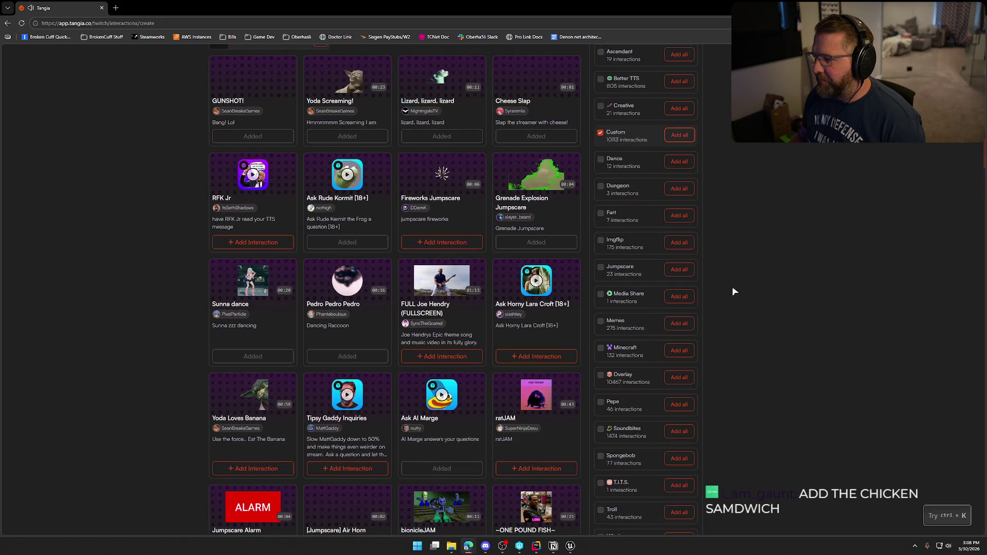
- Clear the Custom filter and check the Dance, Dungeon and Fart categories in turn
left_click(600, 133)
left_click(600, 161)
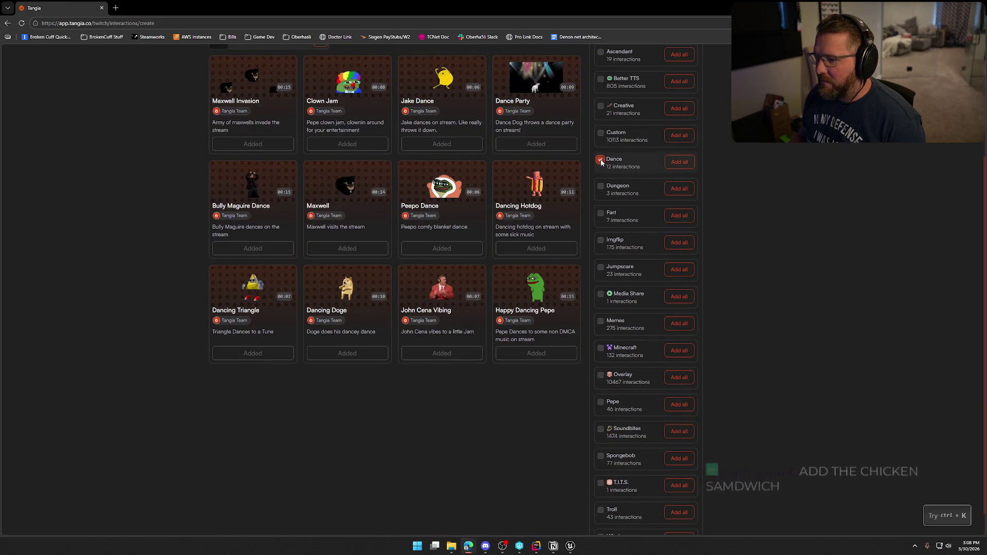
scroll(768, 286, "up", 2)
left_click(600, 275)
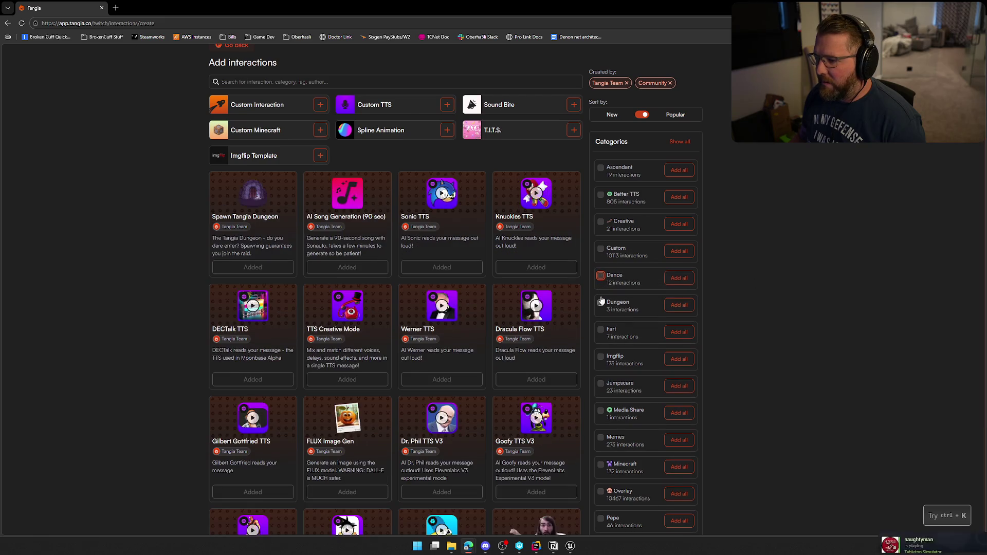
left_click(601, 304)
left_click(601, 303)
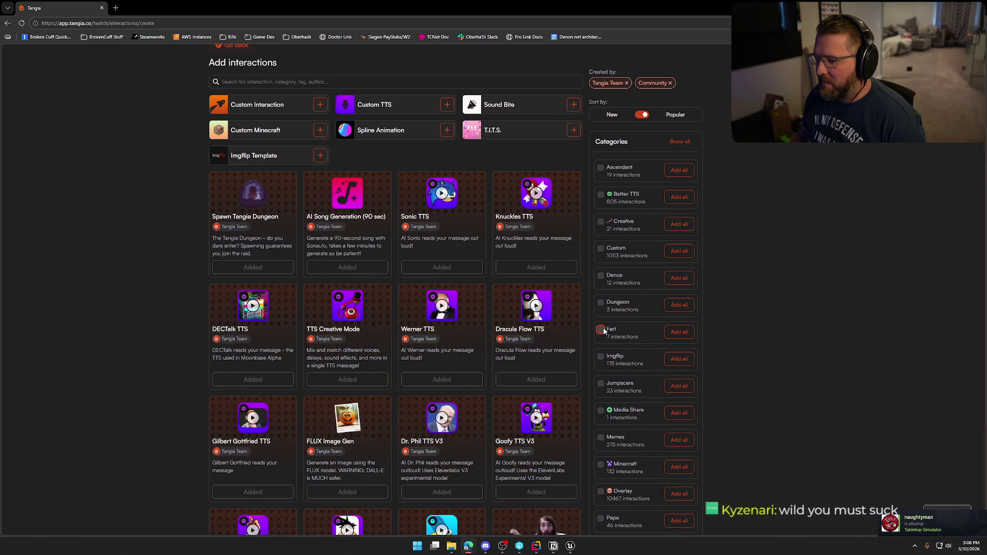
left_click(600, 329)
left_click(601, 329)
- Check the Imgflip, Jumpscare and Media Share categories, scrolling through their filtered grids
left_click(600, 356)
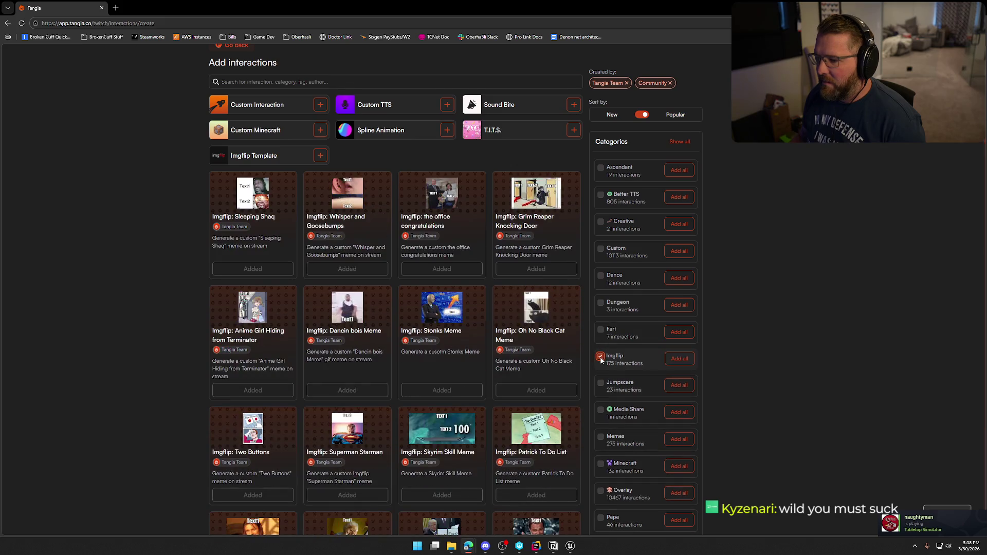
left_click(601, 356)
left_click(600, 384)
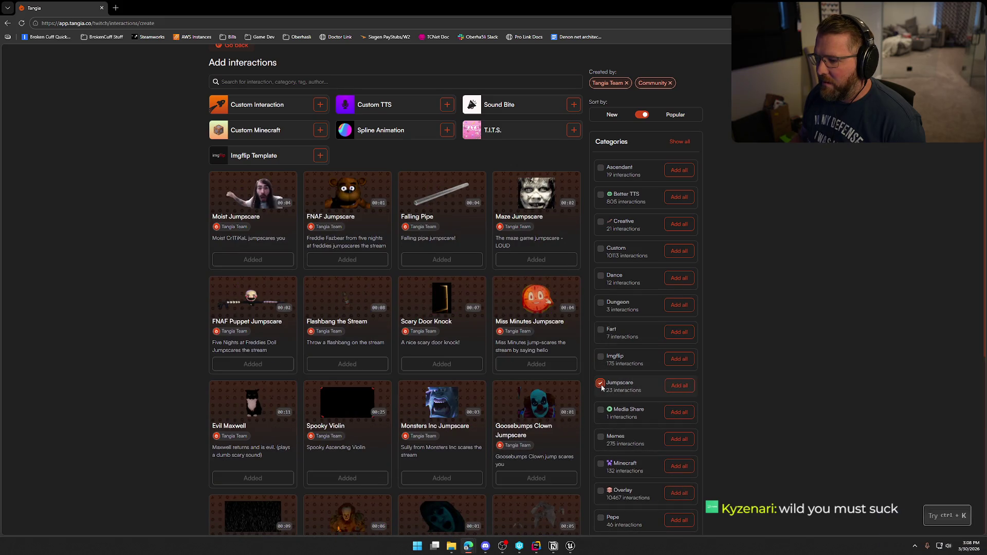
scroll(788, 363, "down", 5)
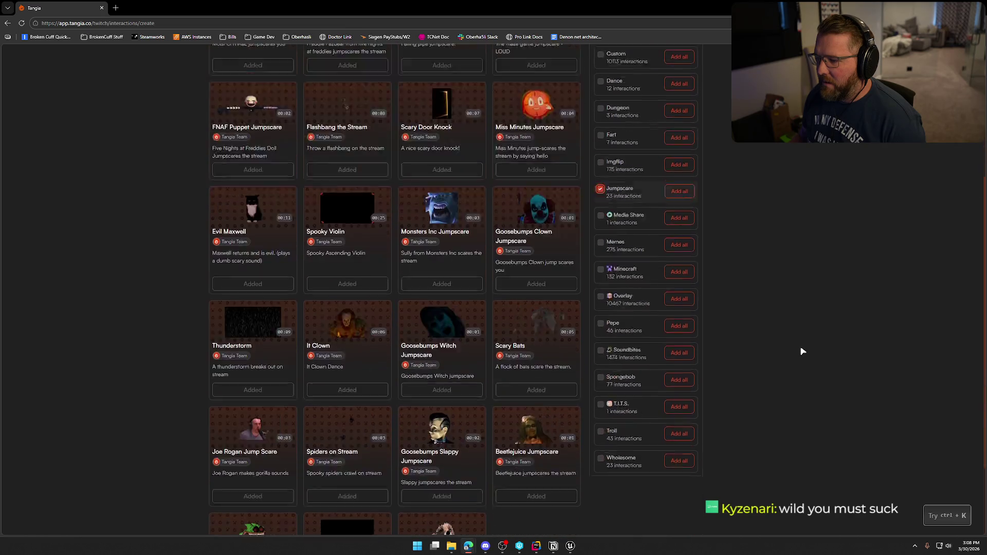
left_click(600, 188)
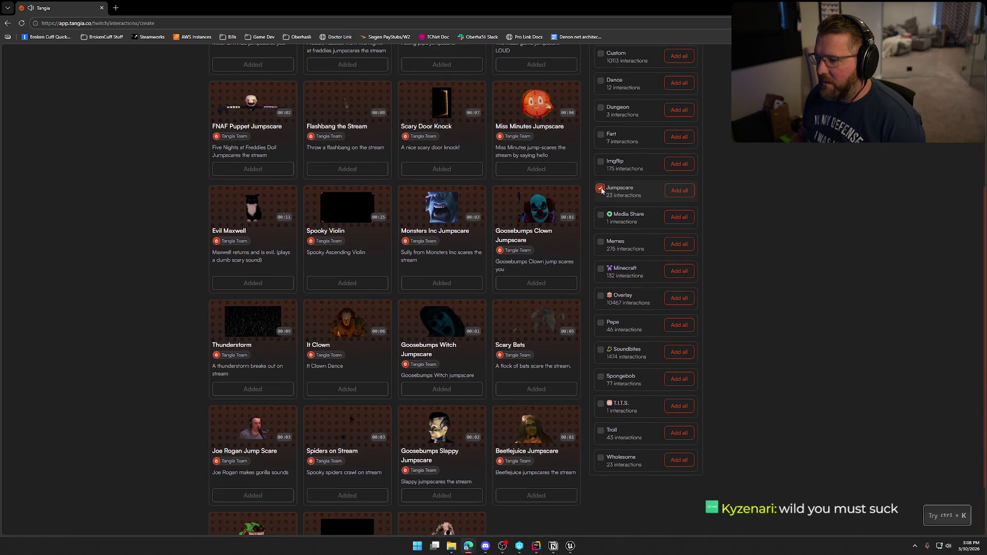
scroll(736, 291, "up", 5)
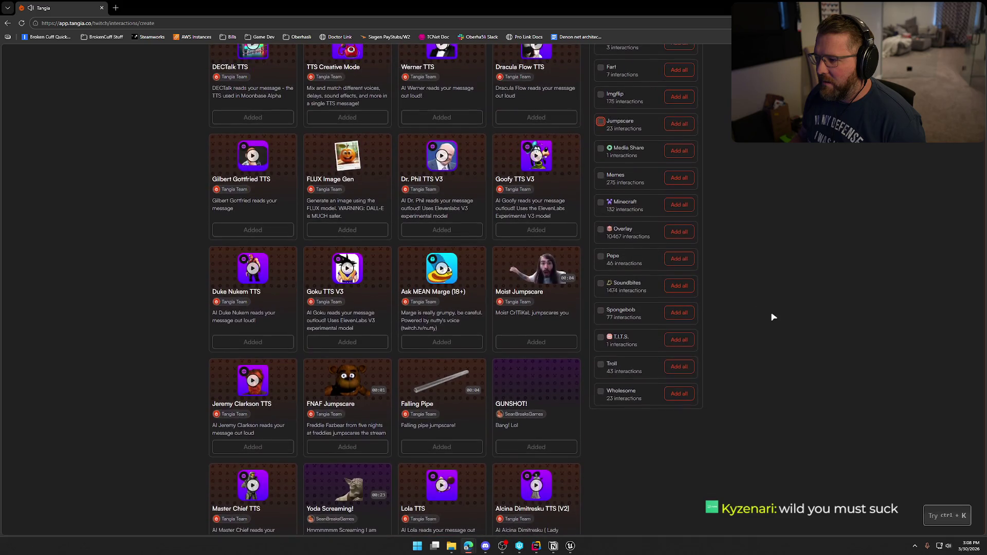
left_click(600, 149)
scroll(588, 286, "up", 5)
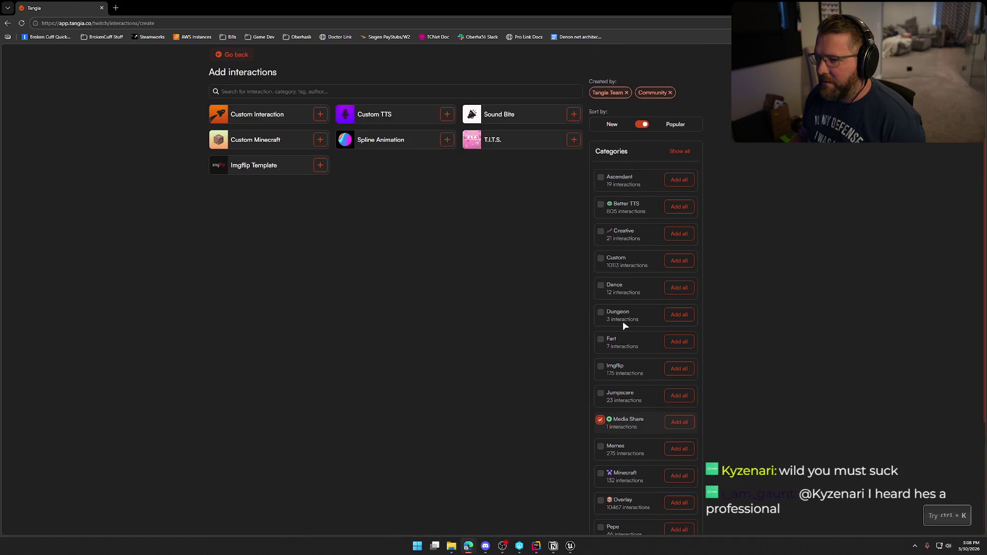
scroll(595, 307, "down", 4)
- Filter on Memes, scroll through its 275 added interactions, and return to the top
left_click(600, 306)
left_click(600, 330)
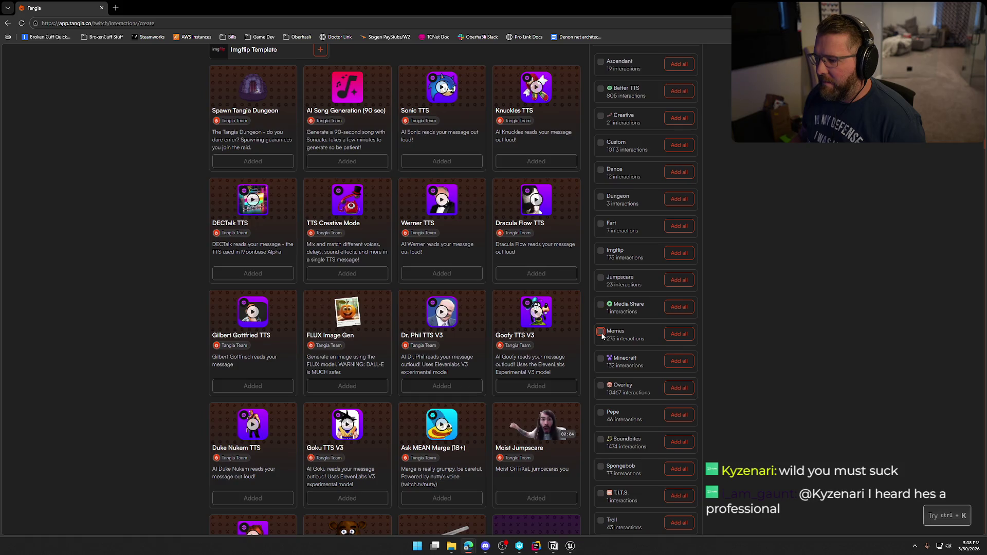
scroll(645, 335, "up", 3)
scroll(647, 339, "down", 15)
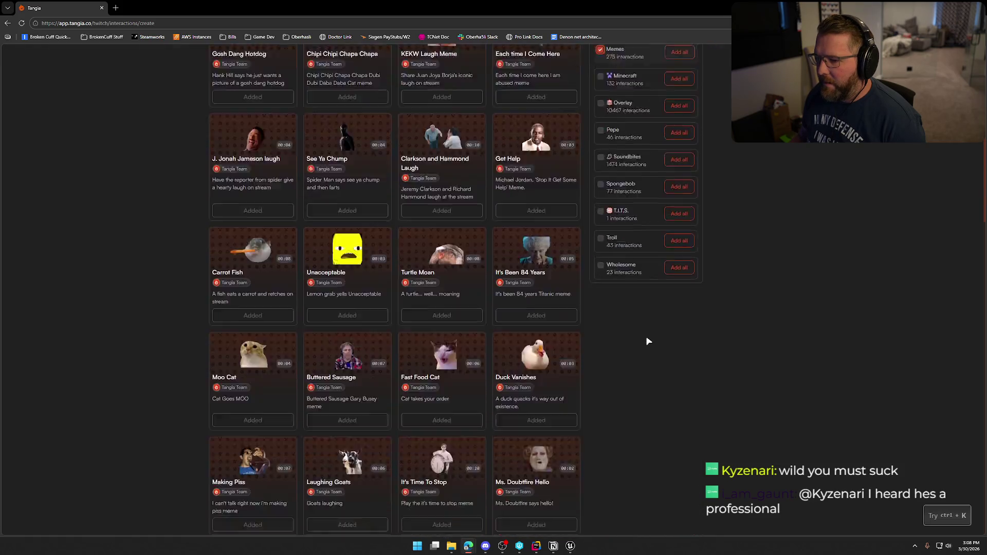
scroll(708, 346, "down", 15)
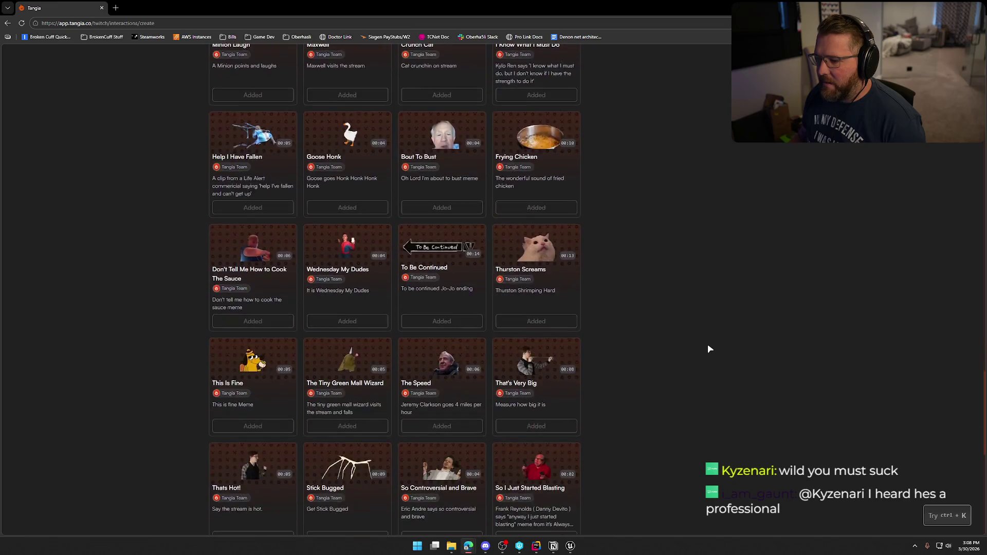
scroll(708, 343, "down", 15)
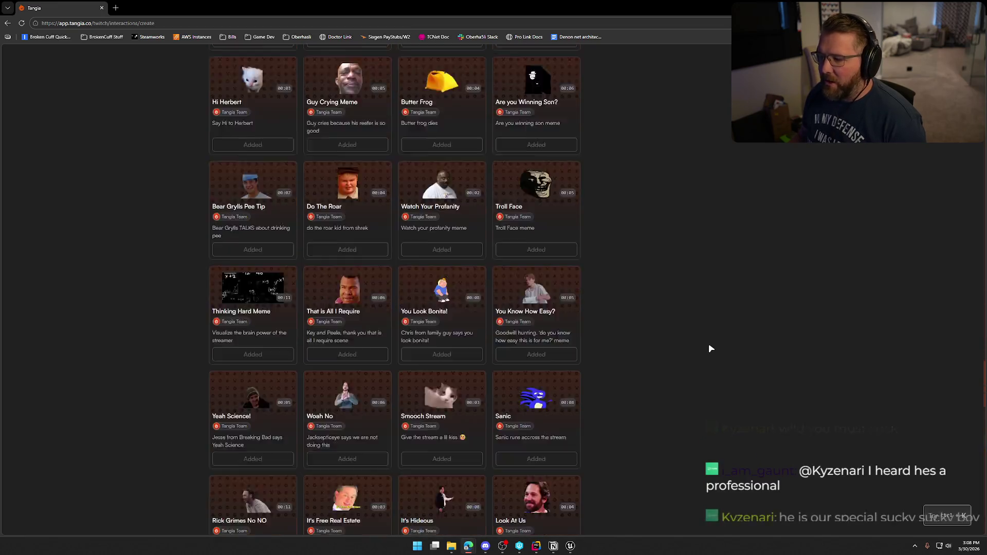
scroll(709, 345, "down", 15)
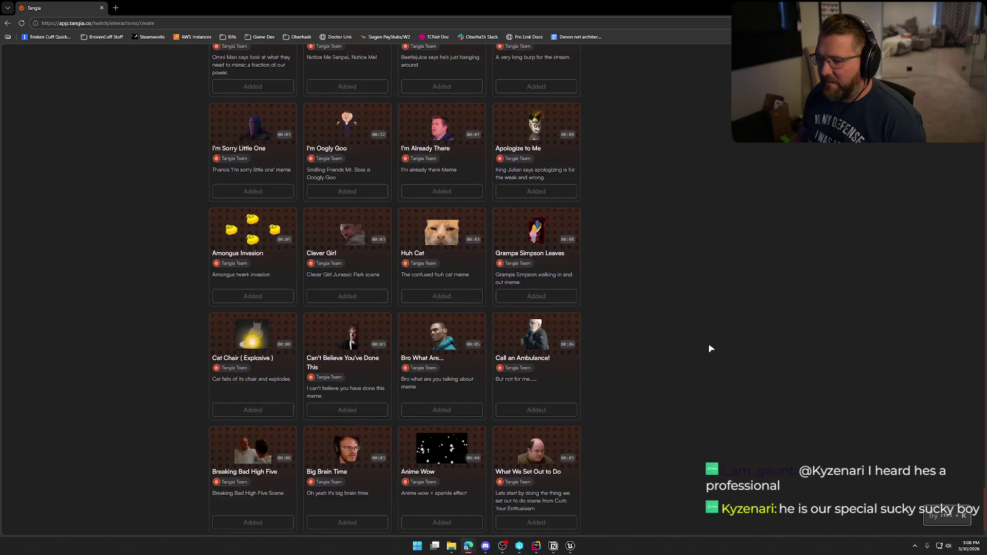
scroll(709, 346, "down", 15)
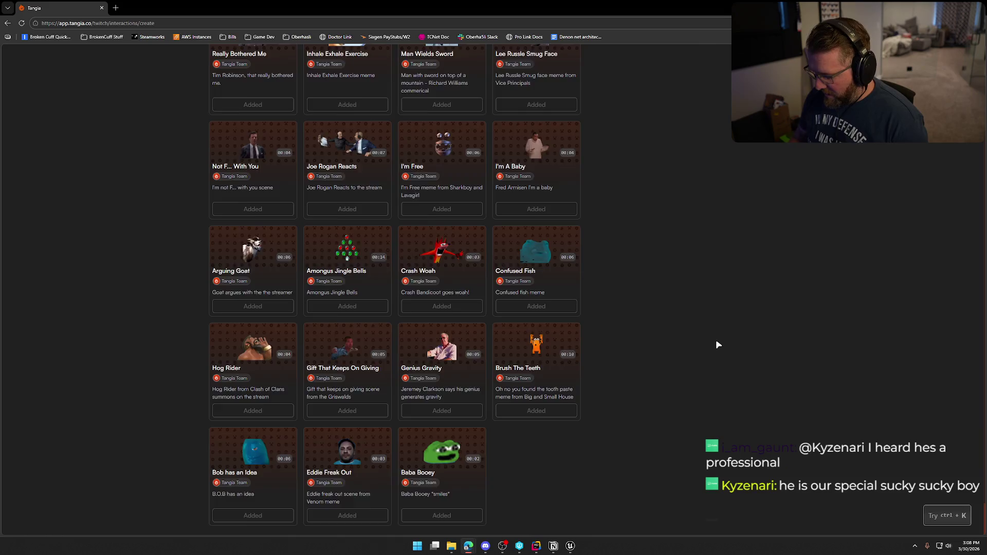
key("Home")
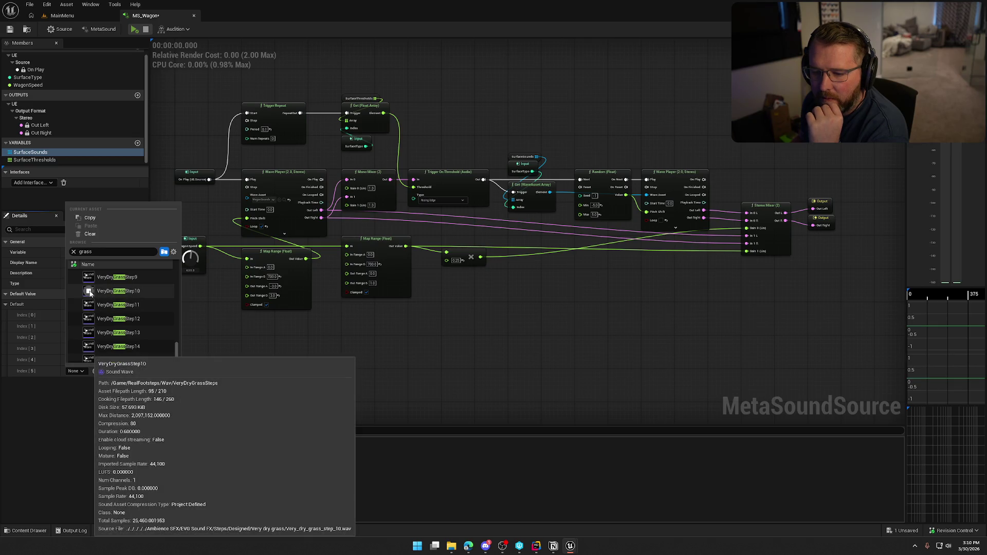
- Assign VeryDryGrassStep10 to the last SurfaceSounds entry and set the sixth threshold to 0.85
left_click(108, 292)
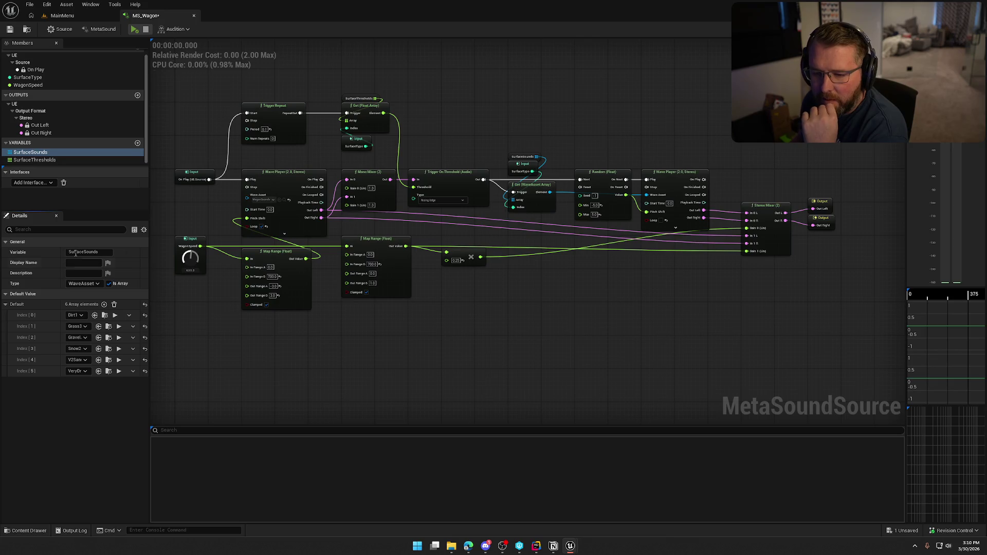
left_click(36, 160)
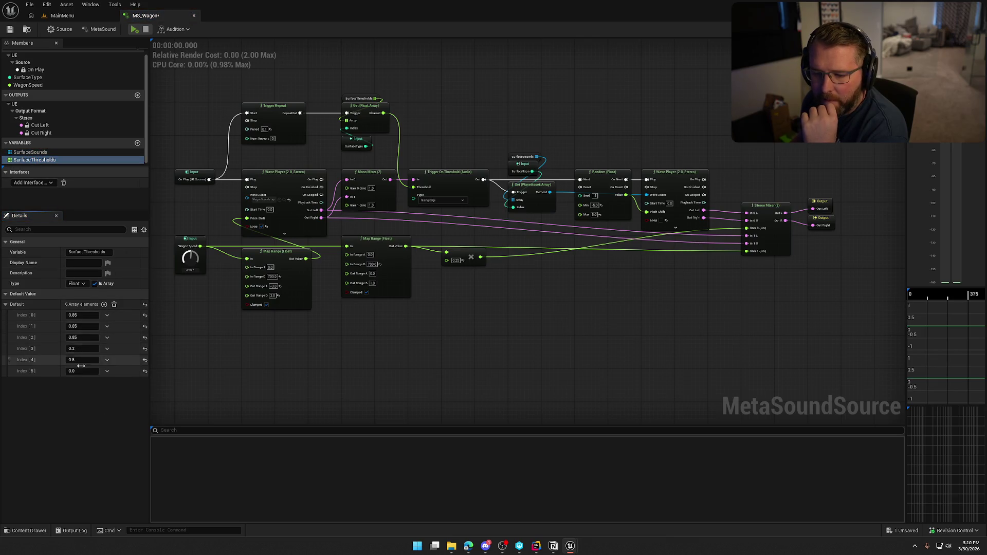
left_click(81, 371)
type("5")
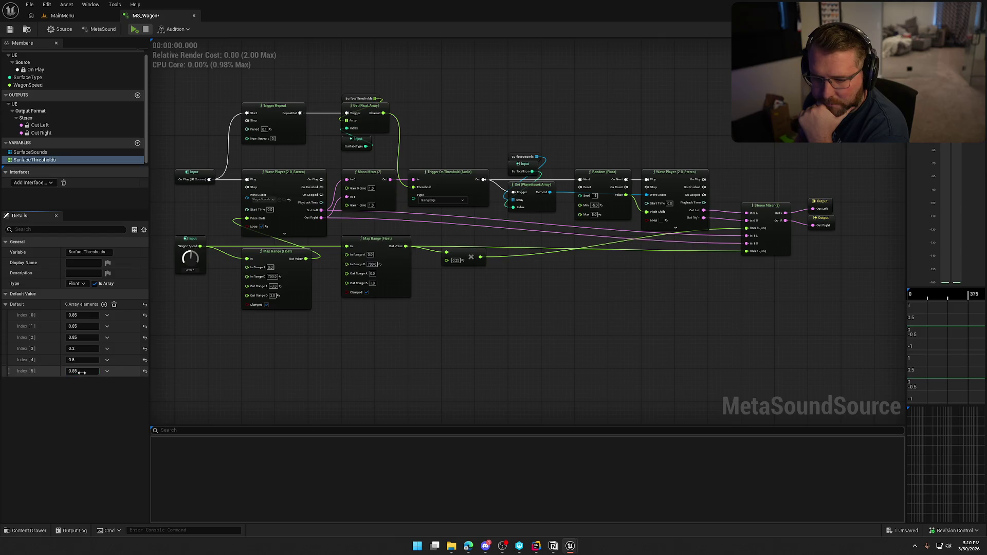
key("Return")
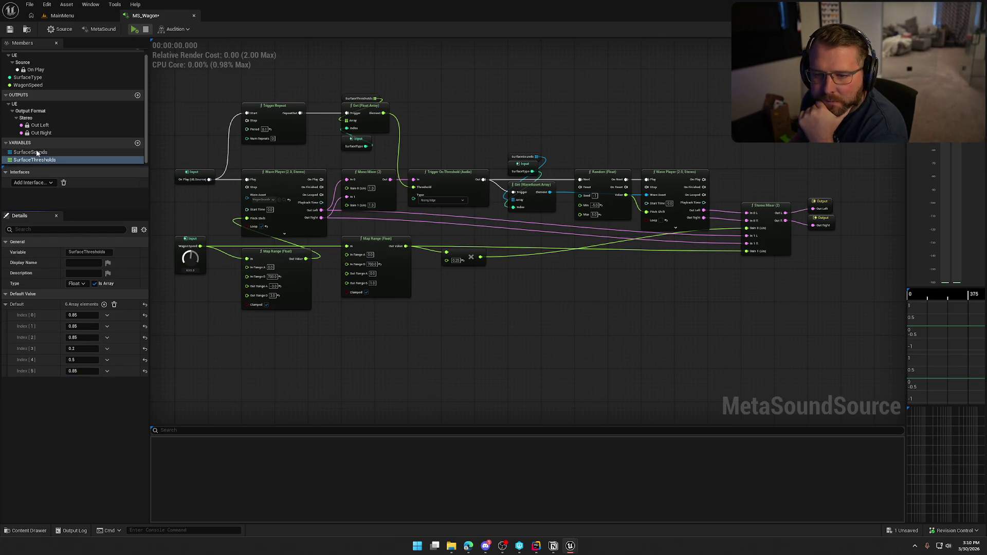
- Add a DryGrass SurfaceSounds entry at Index [6] with threshold 0.6, plus an empty eighth entry
left_click(30, 152)
left_click(105, 304)
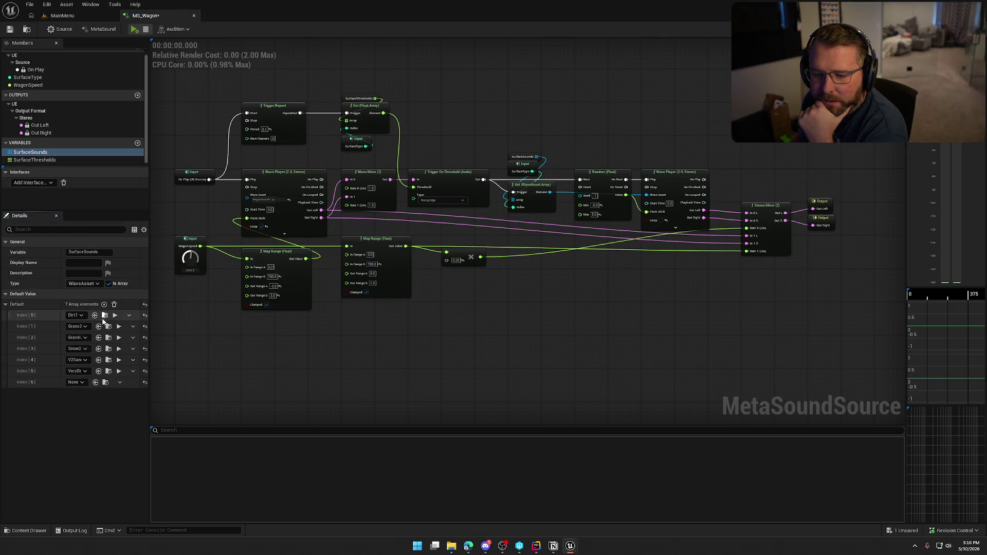
left_click(81, 383)
type("dry")
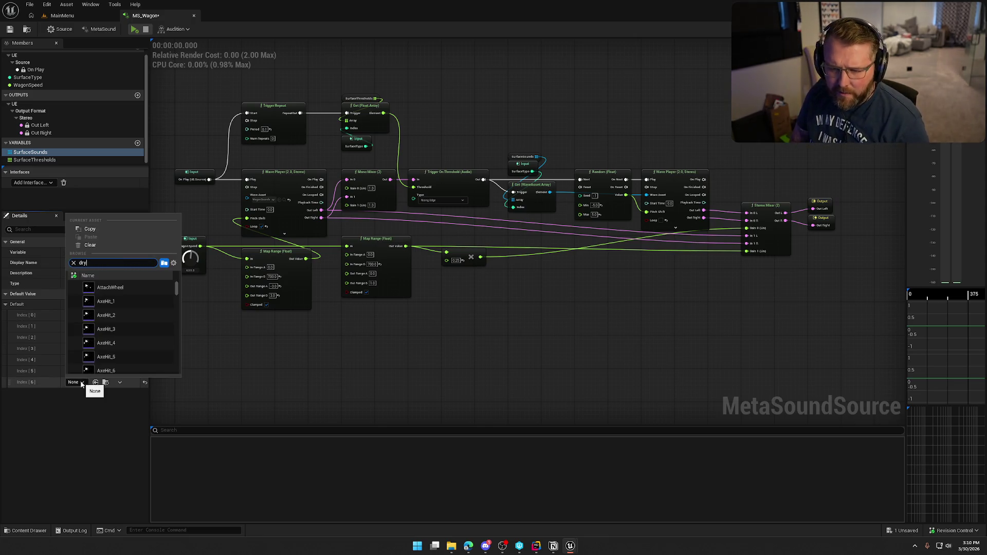
type("grass")
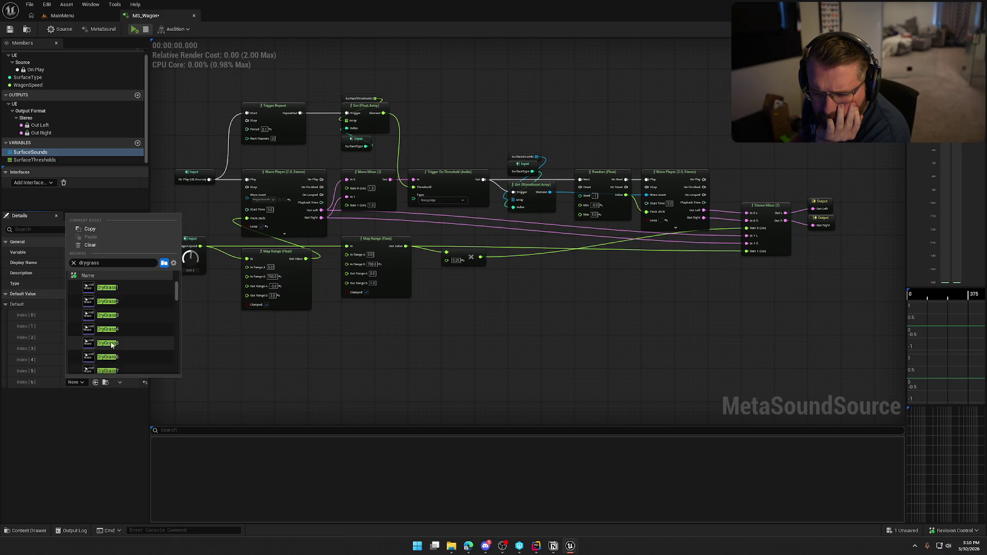
left_click(90, 345)
left_click(45, 161)
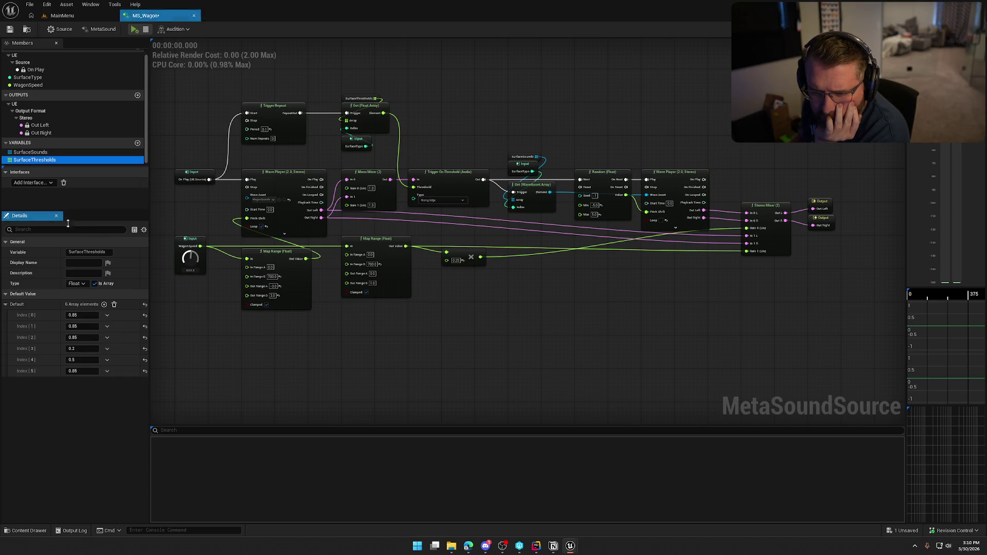
left_click(80, 382)
type("0.6")
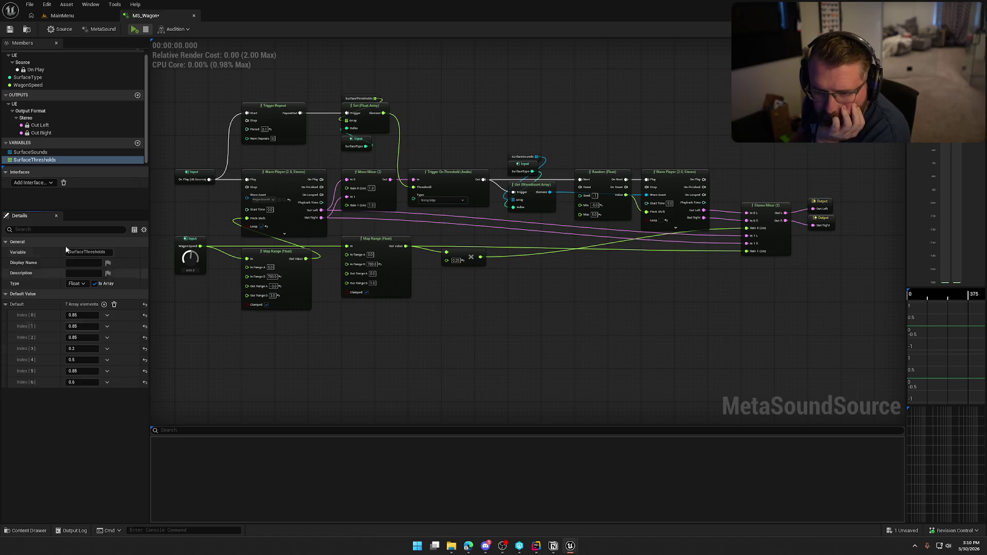
left_click(30, 152)
left_click(103, 304)
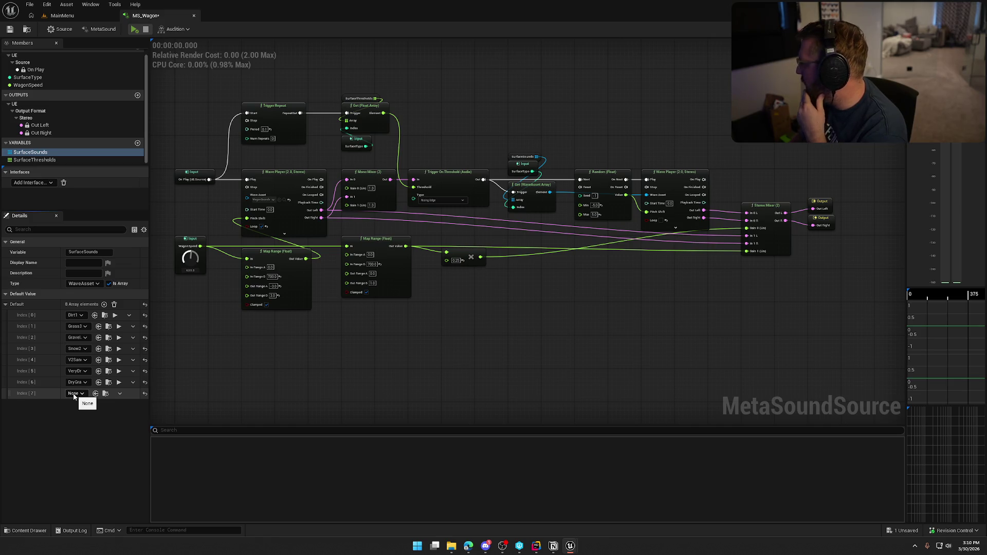
- Preview the IceSnowRunStep sounds and assign IceSnowStep6 to SurfaceSounds Index [7]
left_click(74, 393)
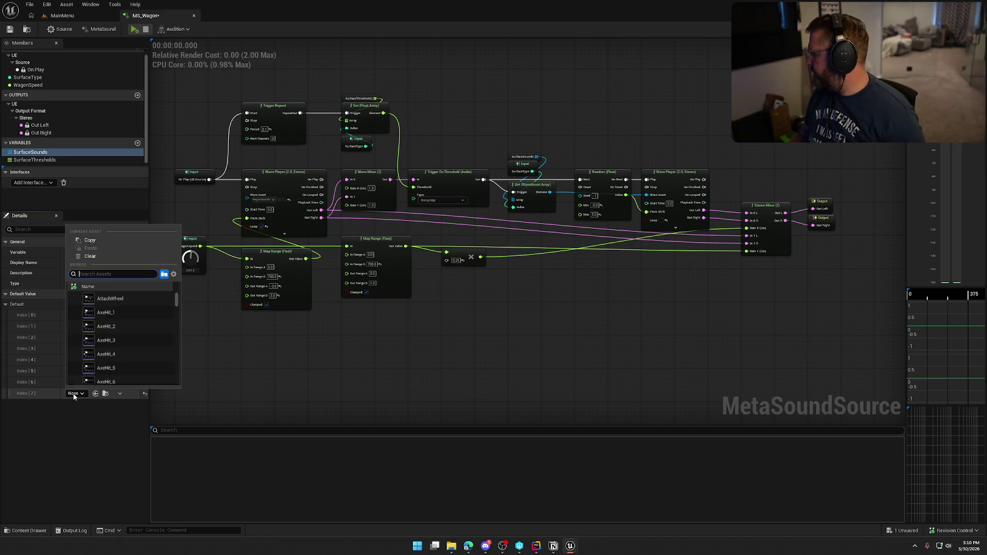
type("ice")
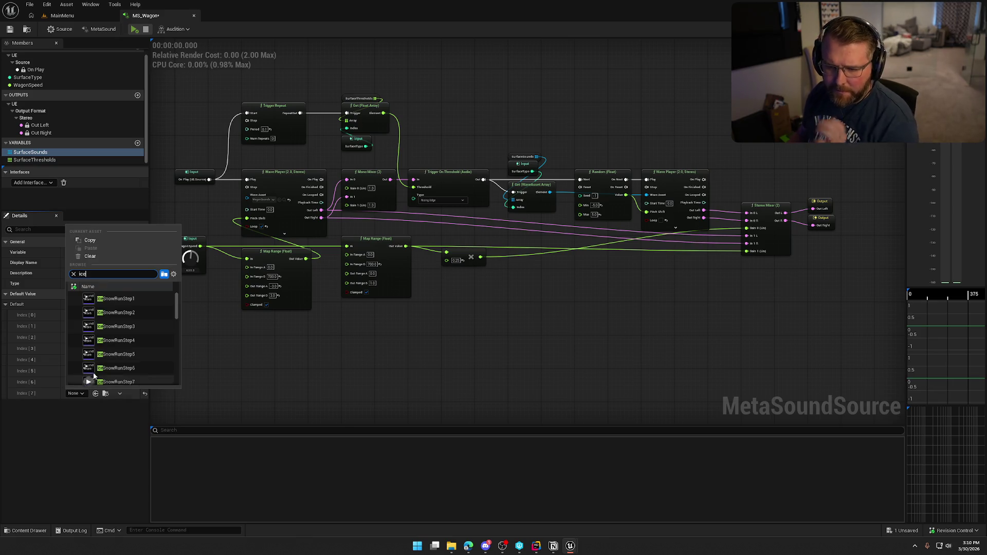
left_click(89, 314)
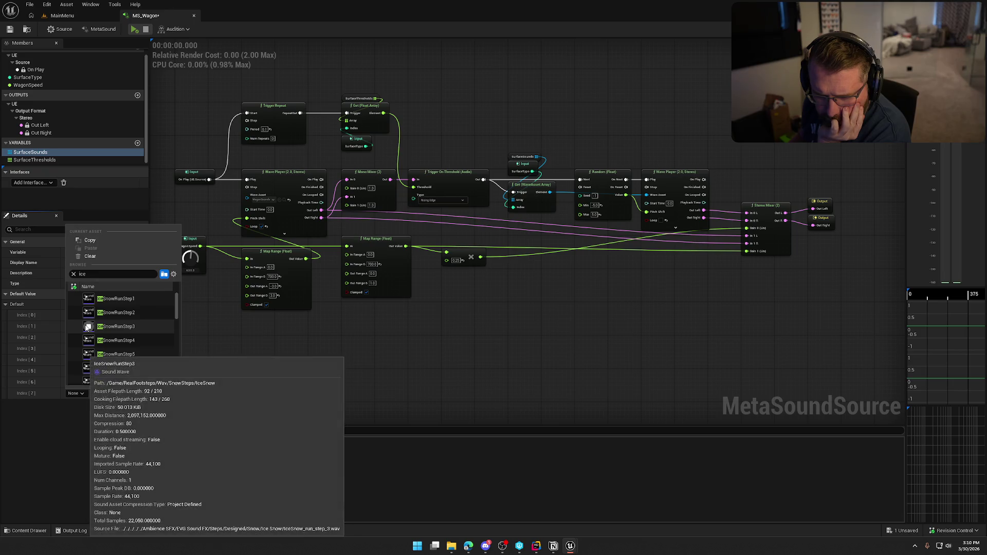
left_click(89, 341)
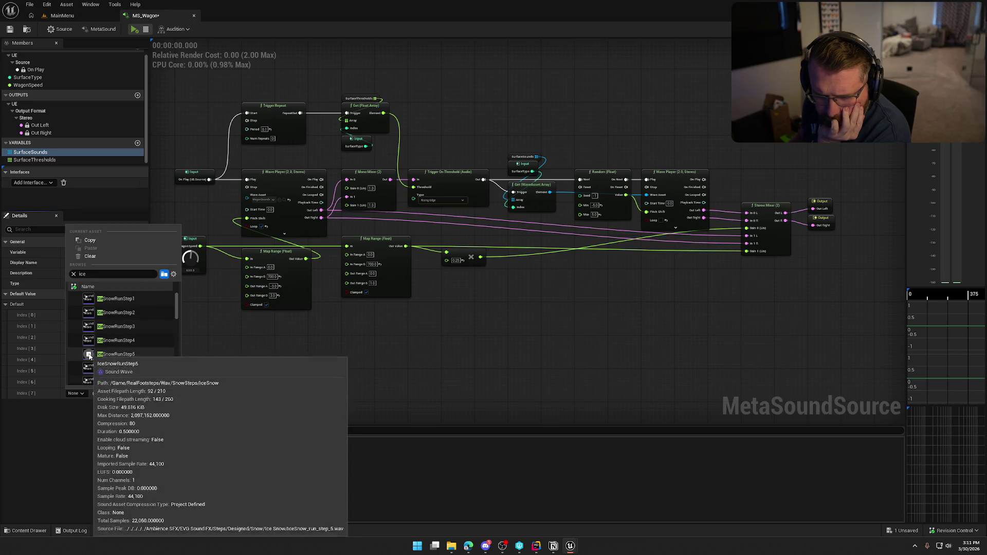
left_click(88, 368)
scroll(135, 349, "down", 2)
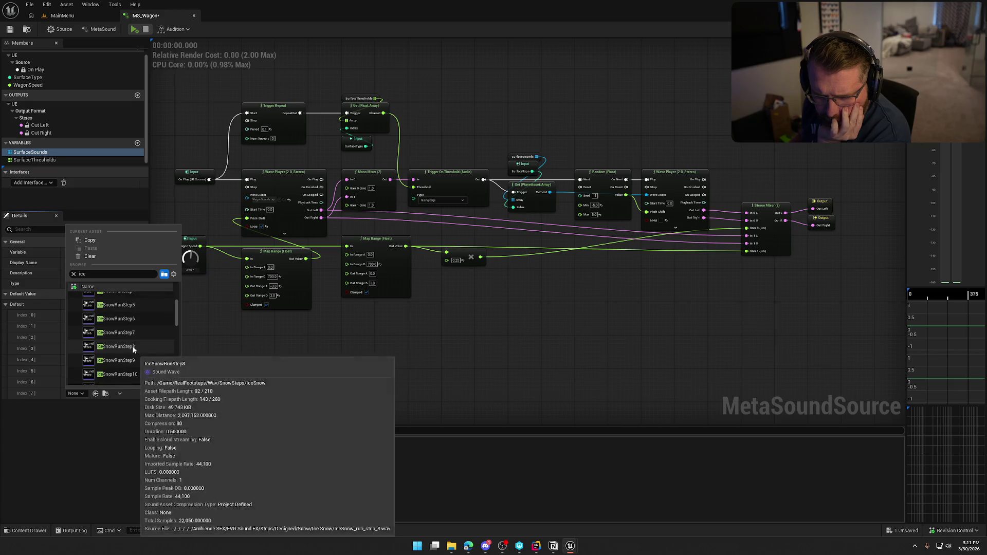
left_click(89, 347)
scroll(147, 348, "down", 5)
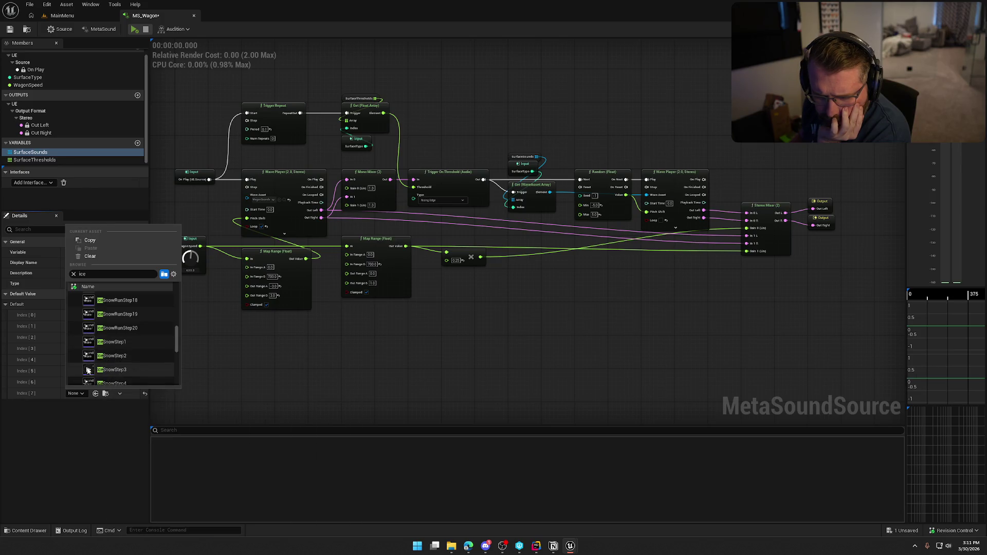
scroll(89, 355, "down", 1)
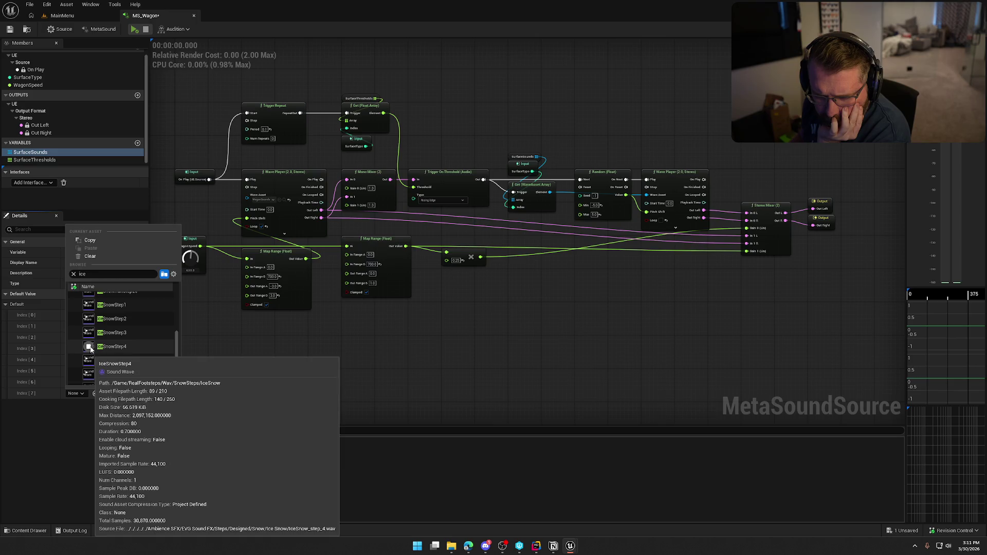
mouse_move(89, 361)
scroll(89, 357, "down", 1)
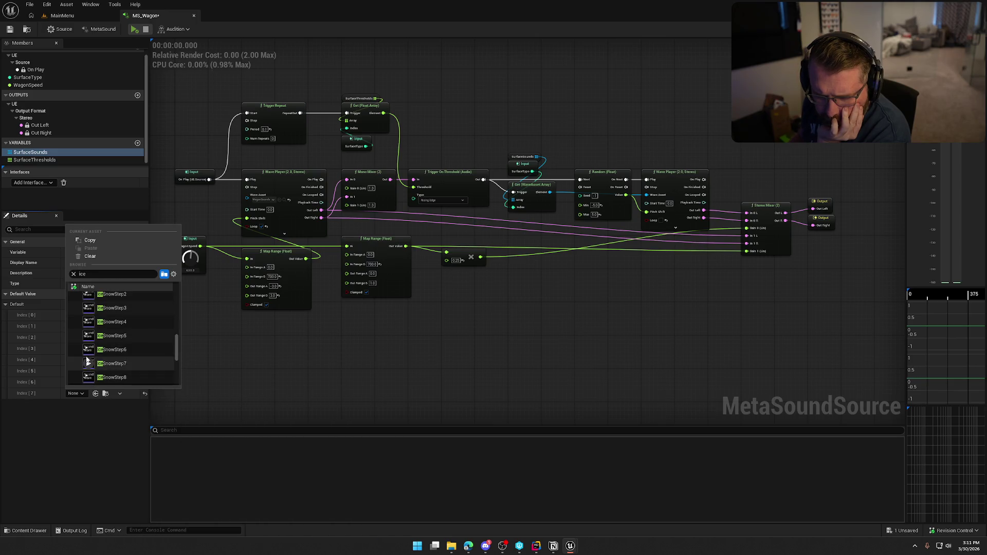
left_click(89, 350)
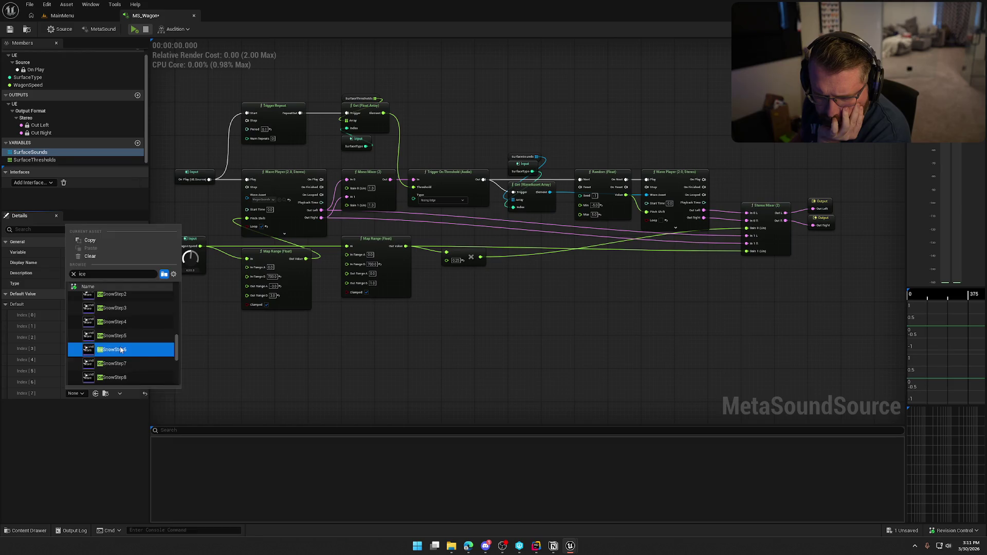
- Add an eighth SurfaceThresholds element and save MS_Wagon
left_click(46, 160)
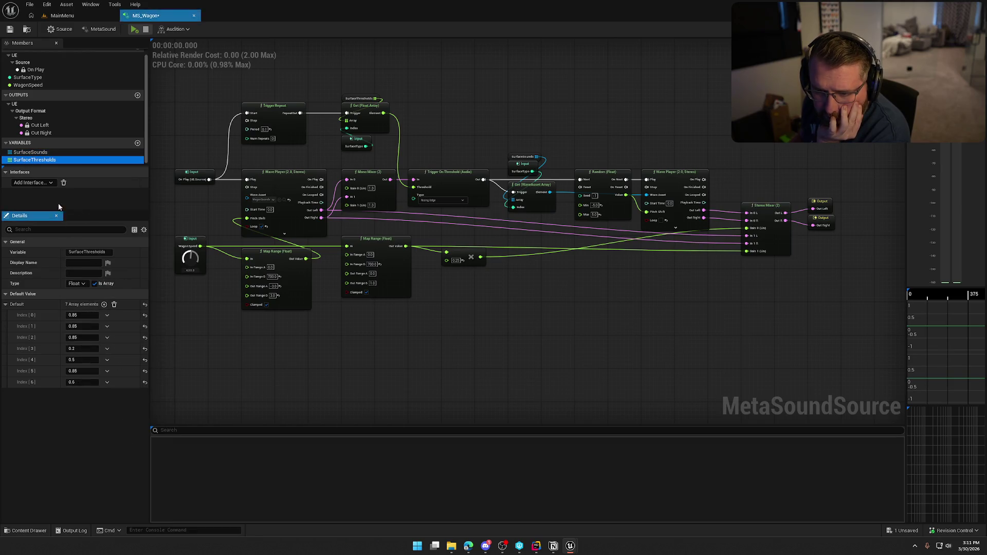
left_click(104, 305)
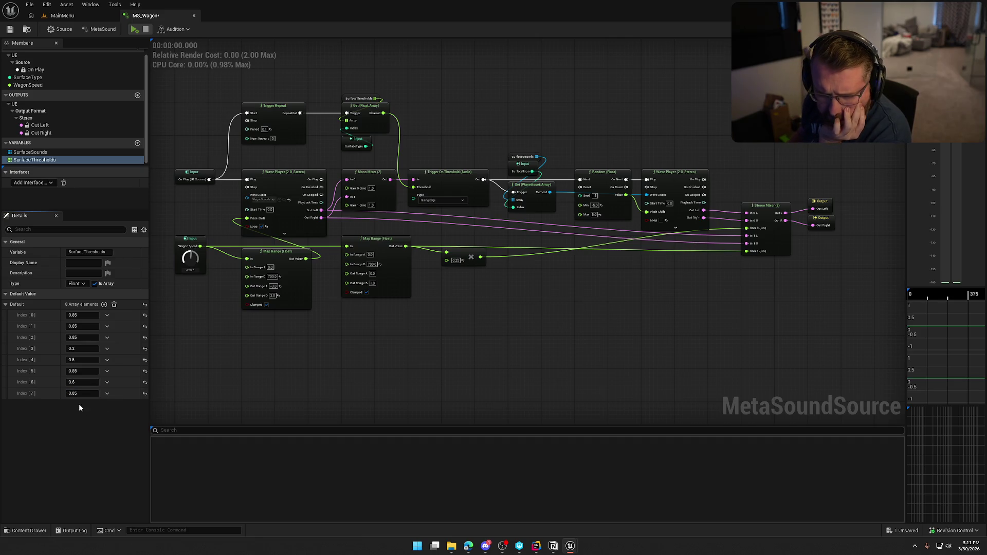
left_click(11, 30)
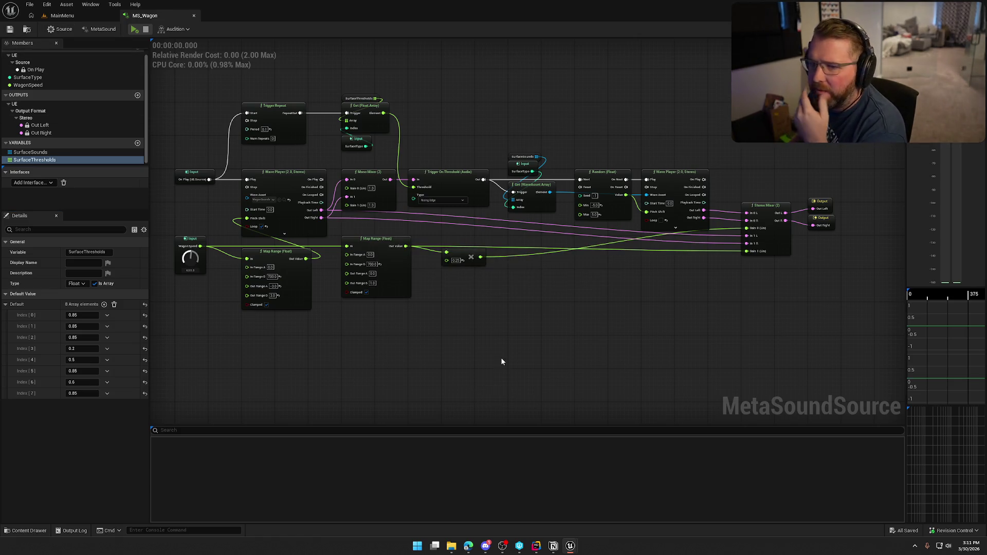
- Open the GameWorld level from the Content Drawer's Maps folder
left_click(69, 16)
left_click(26, 531)
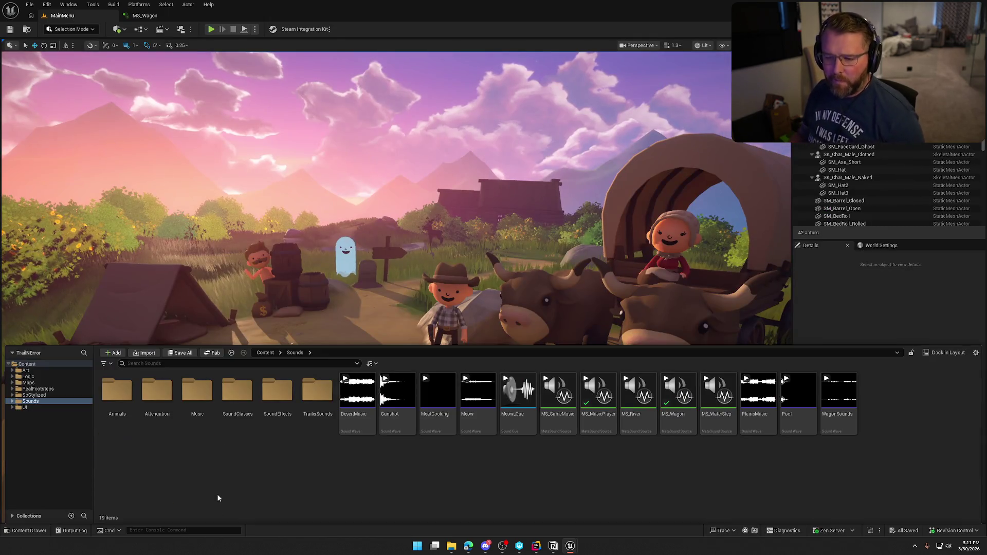
left_click(31, 382)
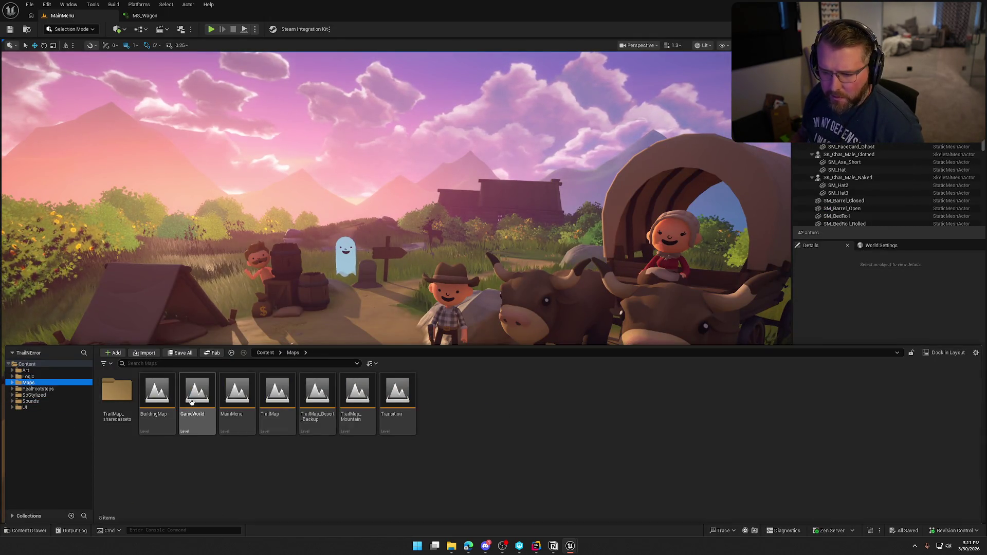
double_click(193, 396)
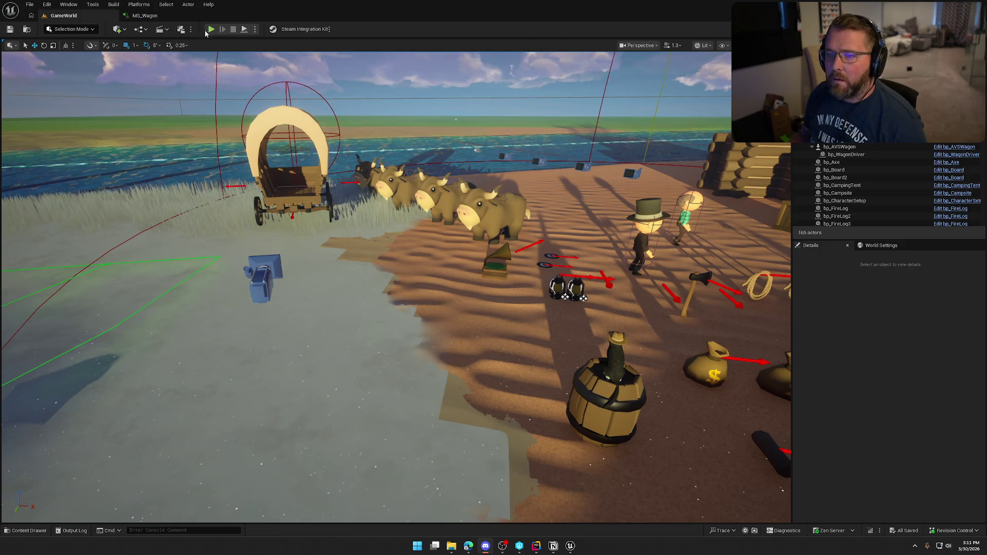
- Play-test driving the wagon beside the river, then stop and select bp_AVSWagon
key("alt+p")
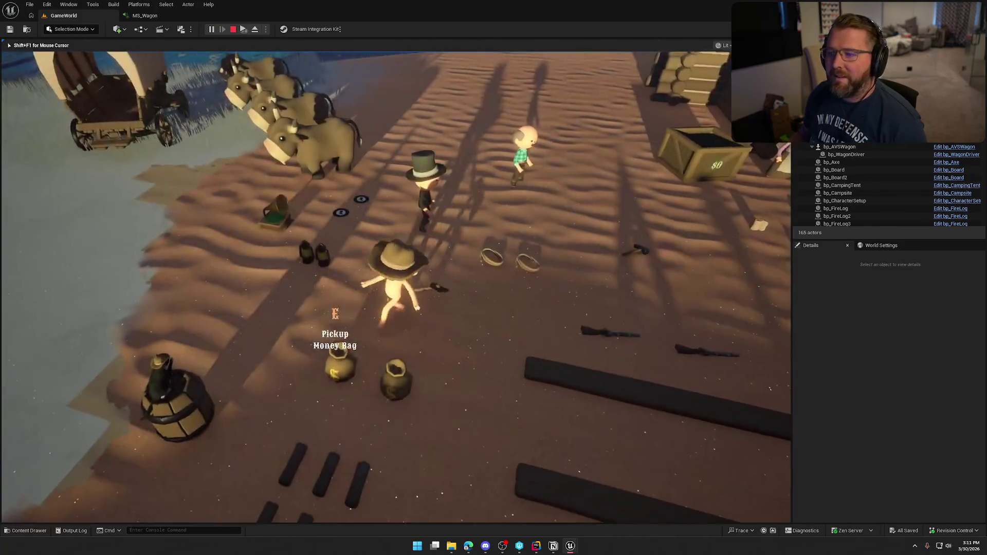
key("shift+w")
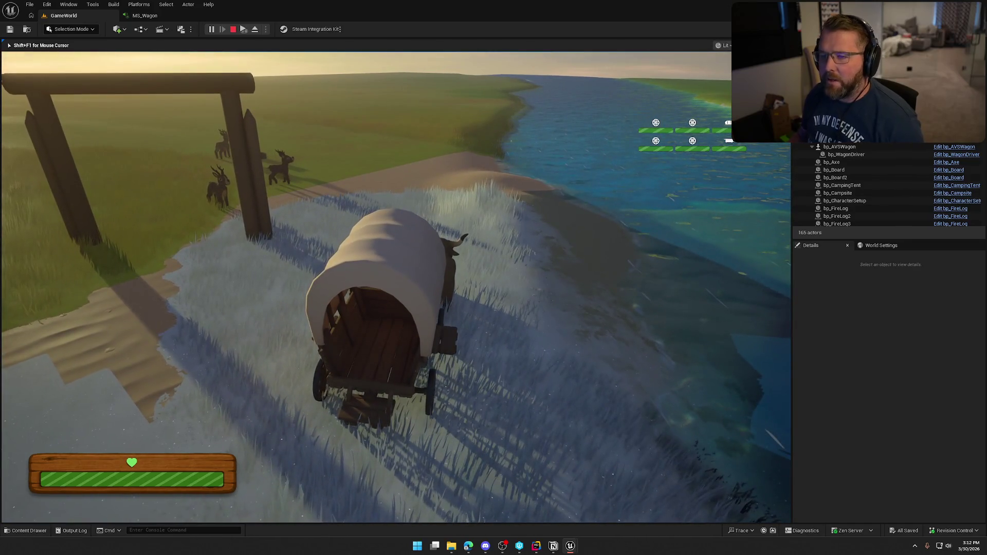
key("Escape")
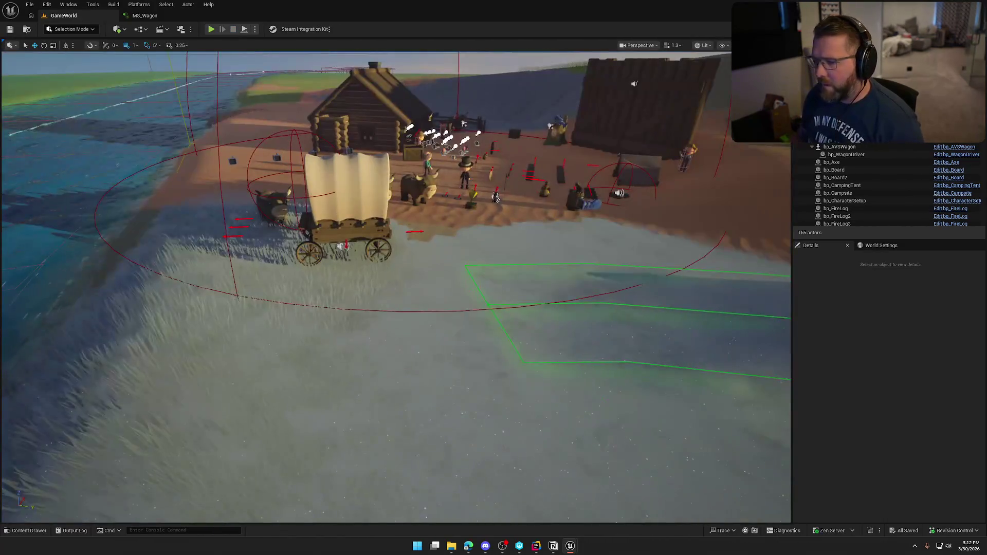
left_click(839, 146)
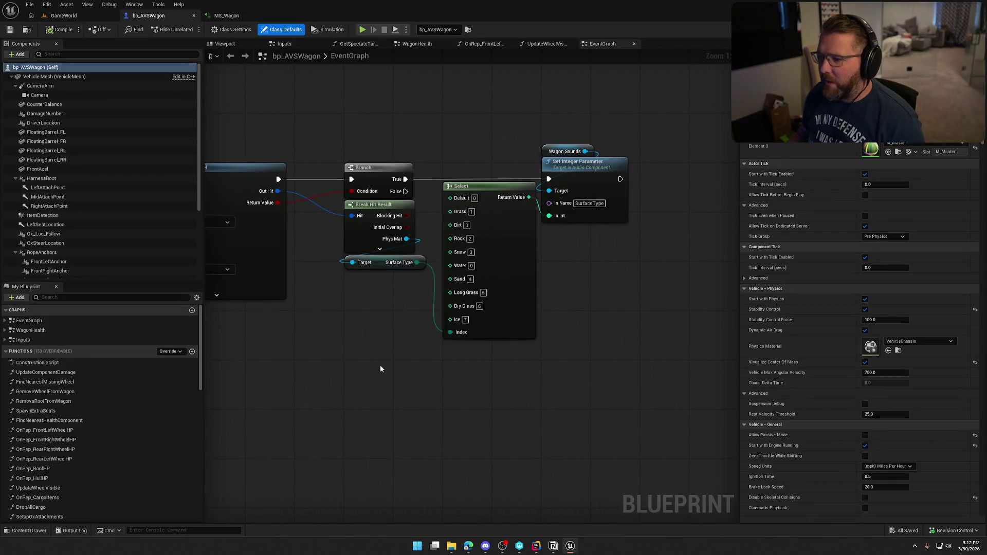
- Select the WagonSounds component and browse to the Footstep_Atten attenuation asset
mouse_move(380, 369)
left_mouse_down()
mouse_move(678, 361)
mouse_move(612, 352)
left_mouse_up()
scroll(77, 247, "down", 5)
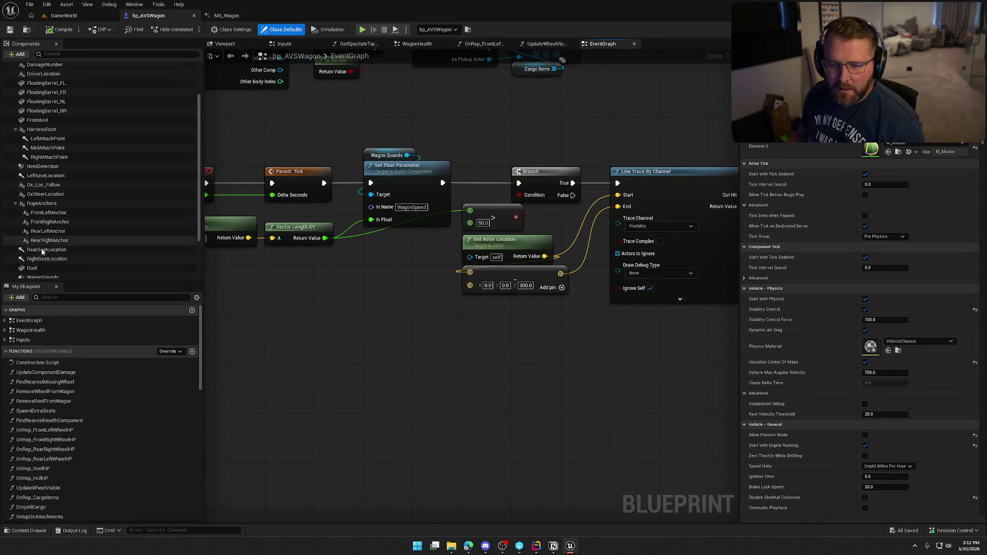
left_click(43, 227)
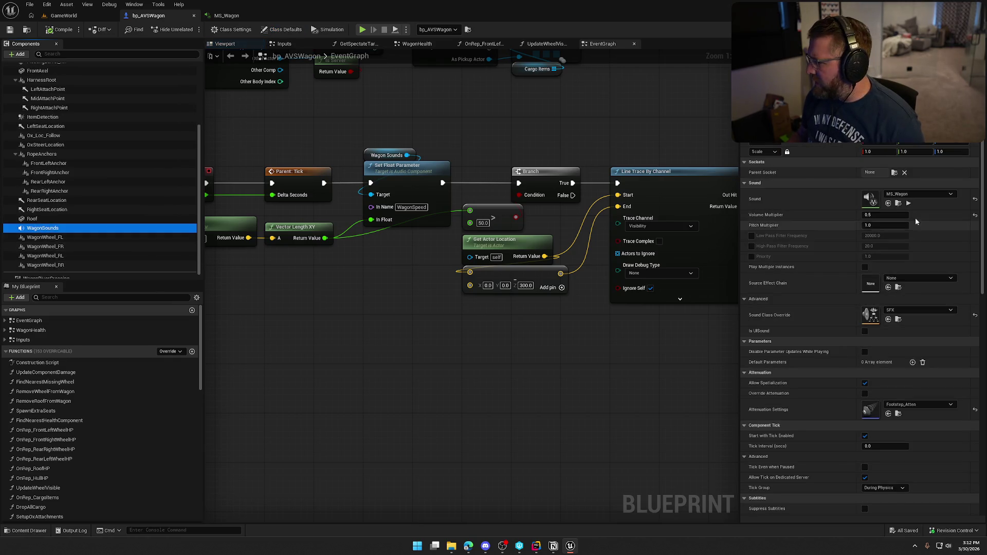
scroll(843, 365, "down", 5)
left_click(897, 290)
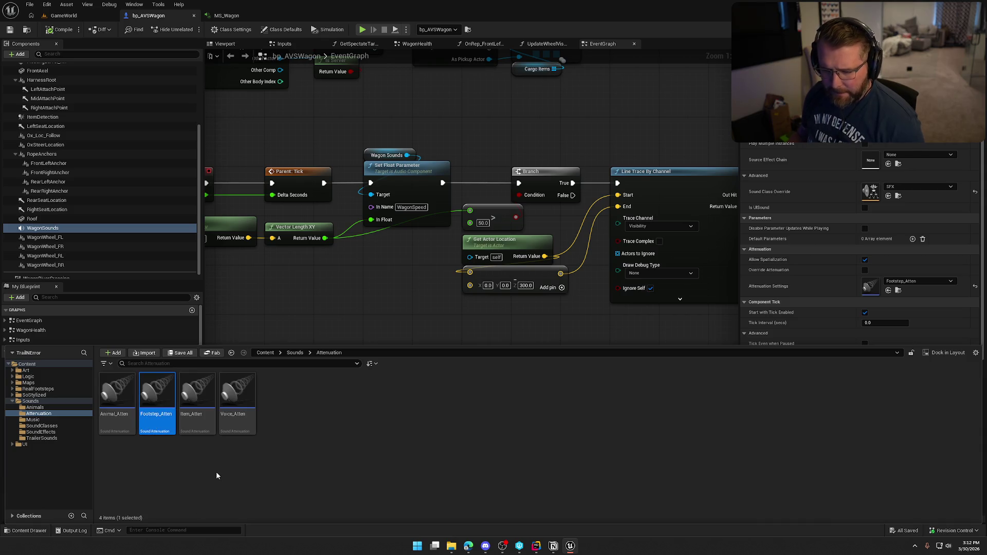
- Duplicate Footstep_Atten and name the copy Wagon_Atten
key("ctrl+d")
type("Wat")
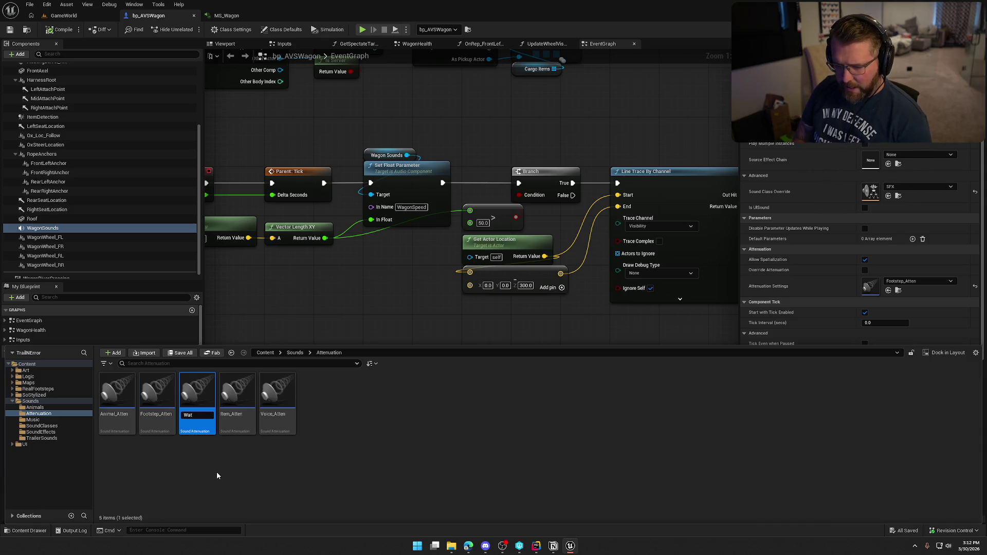
key("BackSpace")
type("gon_Atten")
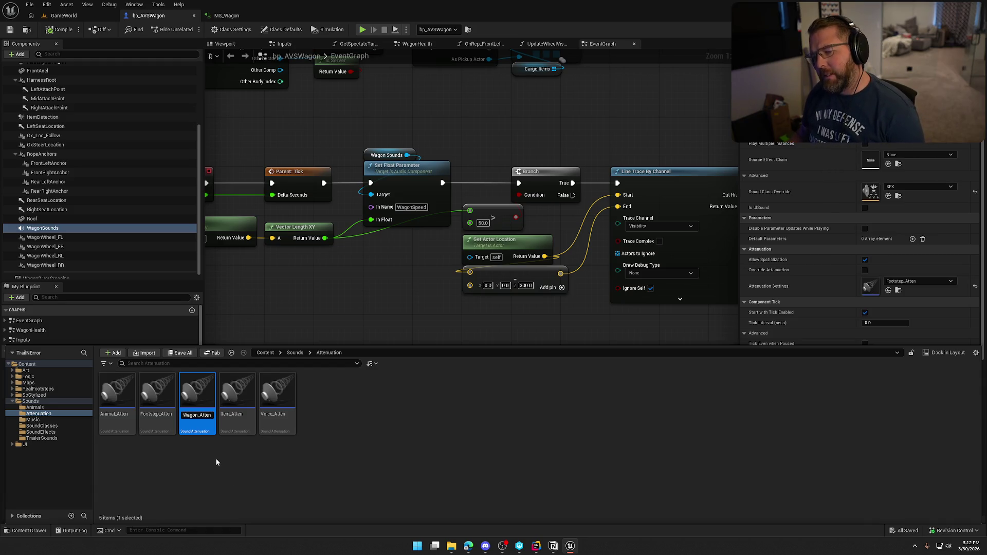
key("Return")
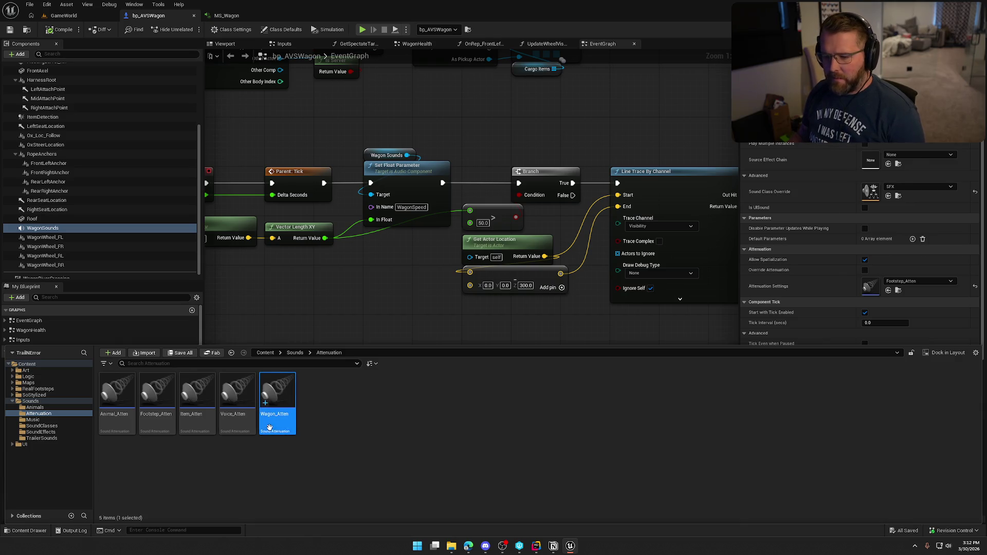
- Set the WagonSounds component's Attenuation Settings to Wagon_Atten
left_click(859, 155)
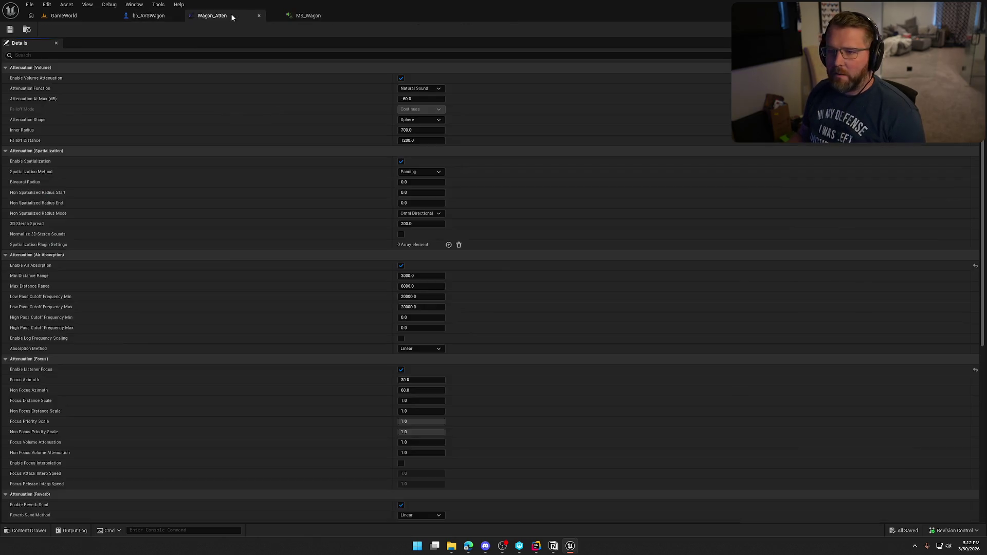
left_click(150, 17)
left_click(912, 281)
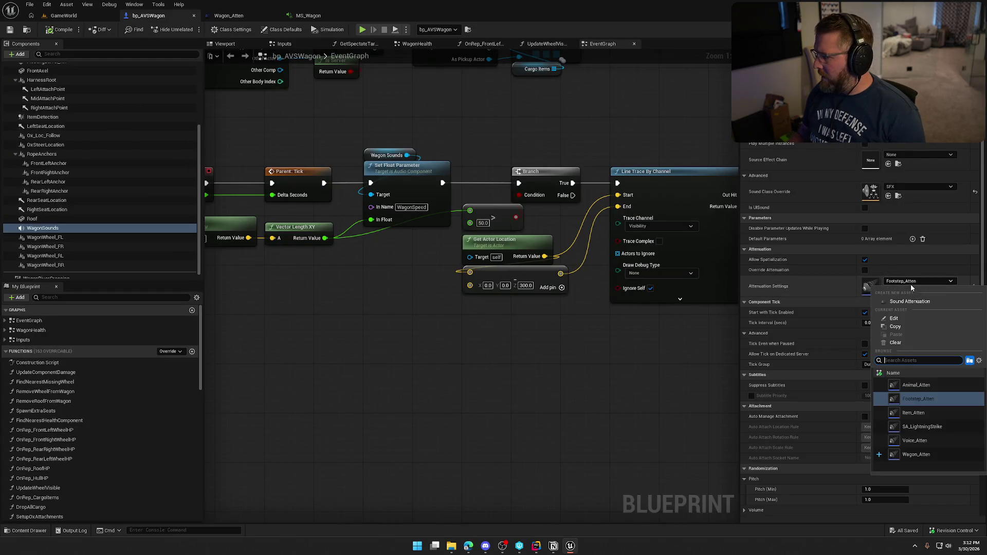
left_click(924, 455)
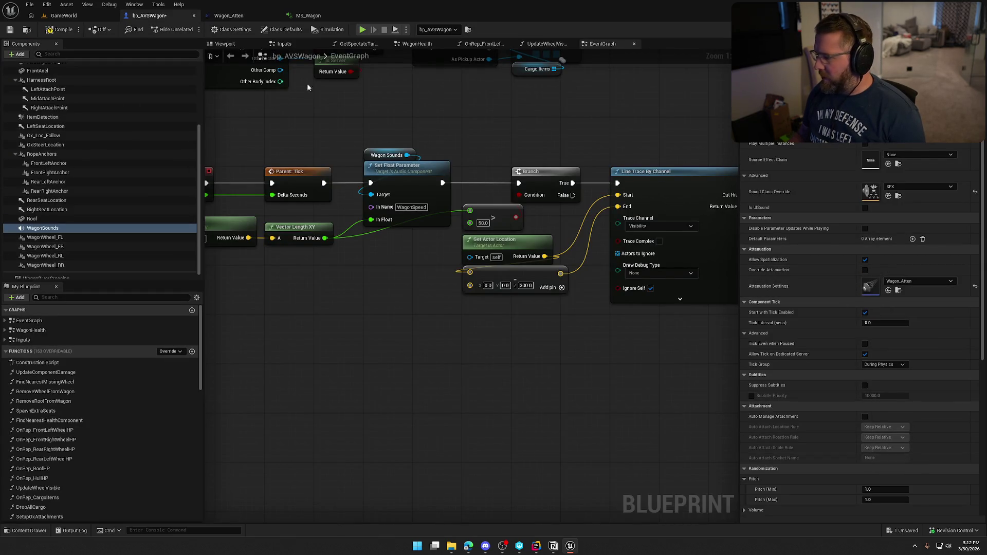
left_click(230, 16)
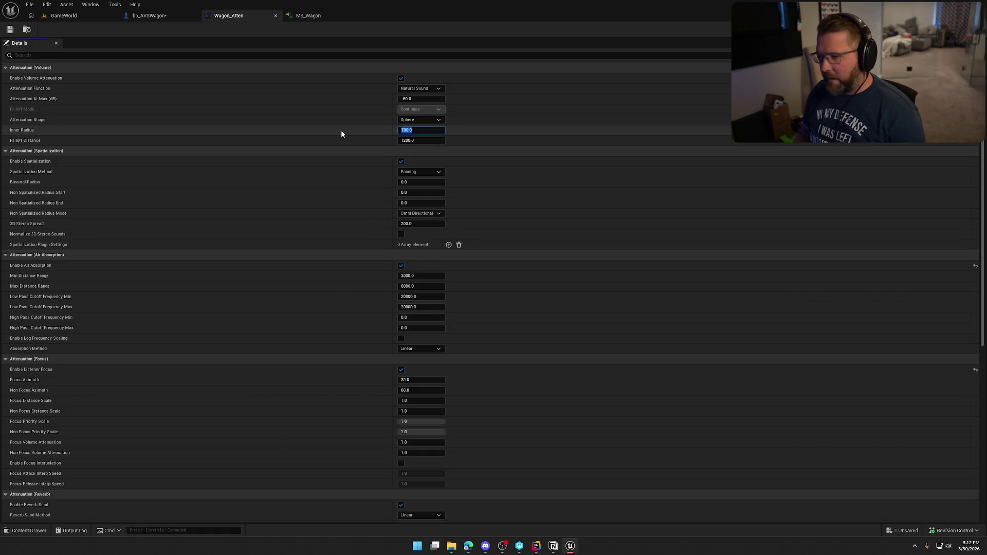
- Inspect the CameraArm component in bp_AVSWagon and glance at the MS_Wagon graph
left_click(153, 17)
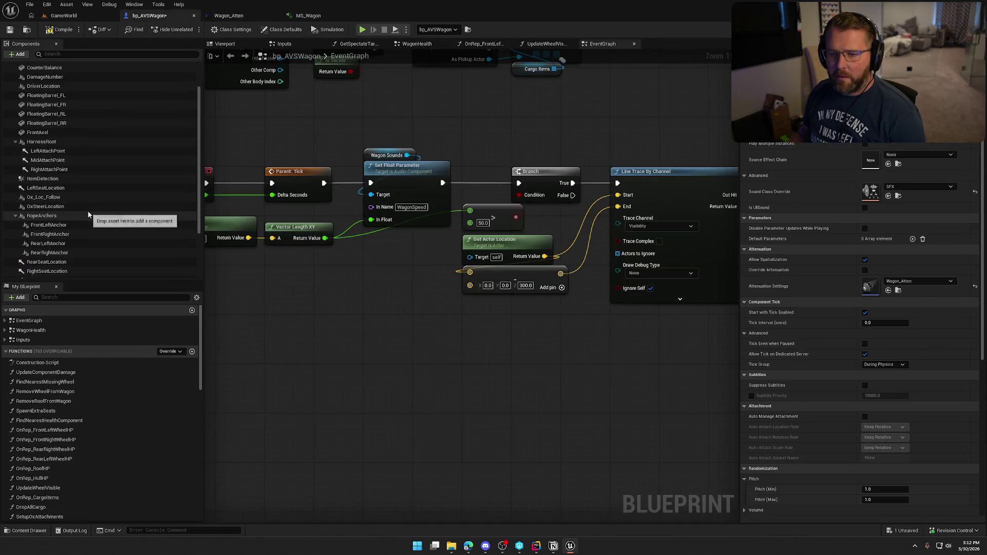
scroll(88, 215, "down", 3)
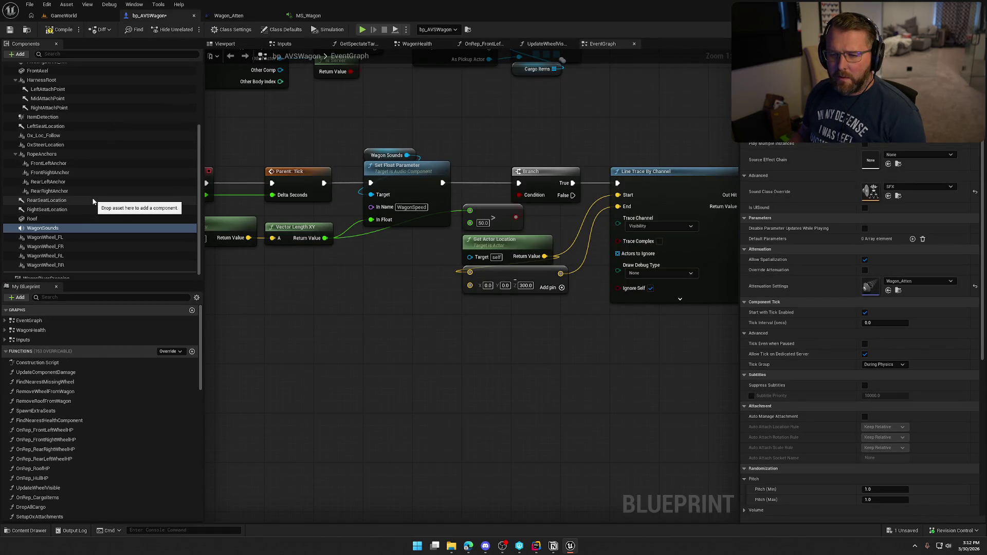
scroll(94, 199, "up", 5)
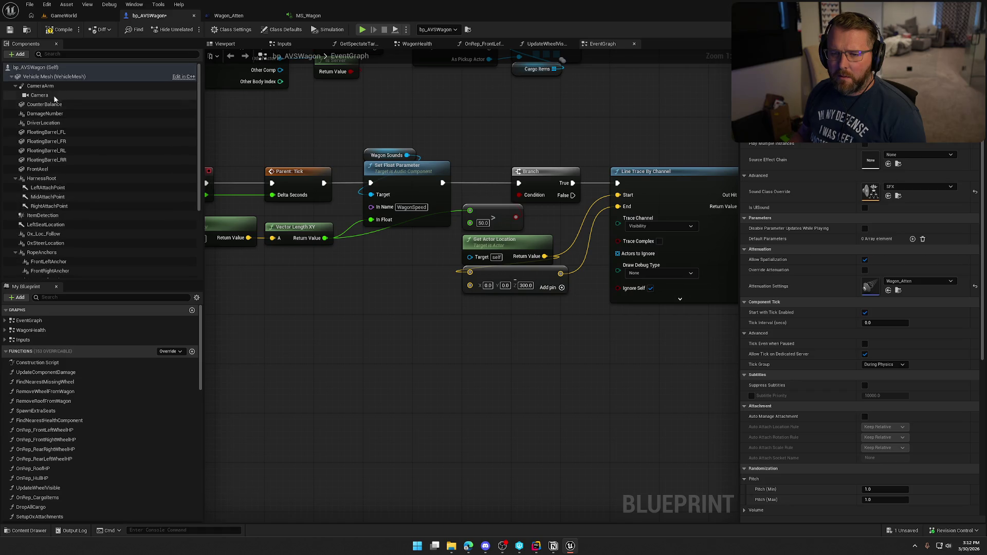
left_click(53, 86)
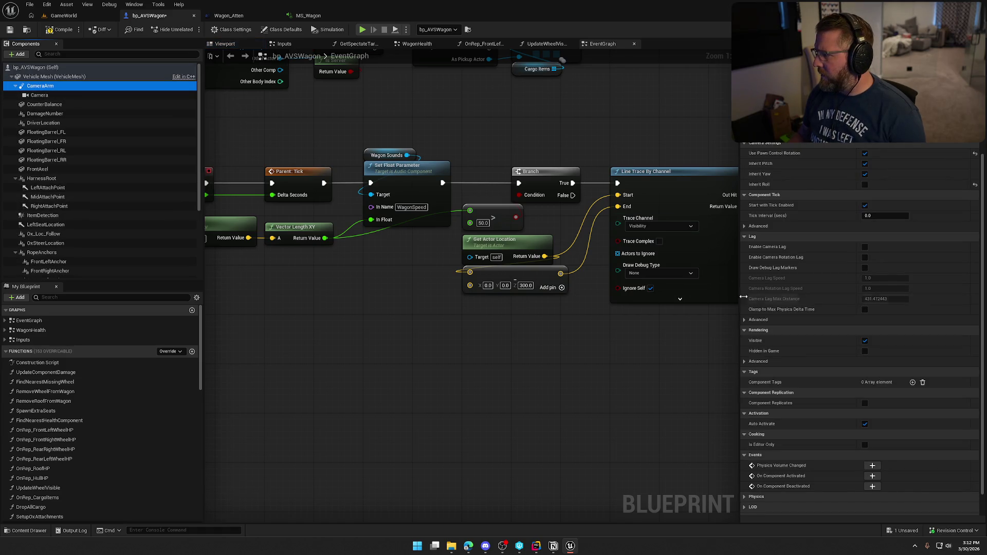
left_click(309, 16)
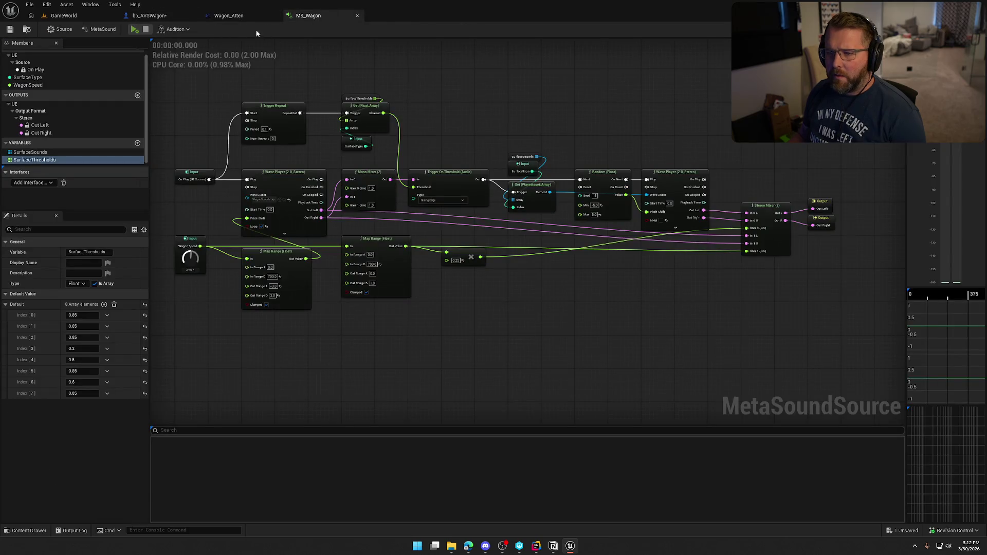
- Set Wagon_Atten's Inner Radius to 1100 and save the asset
left_click(241, 16)
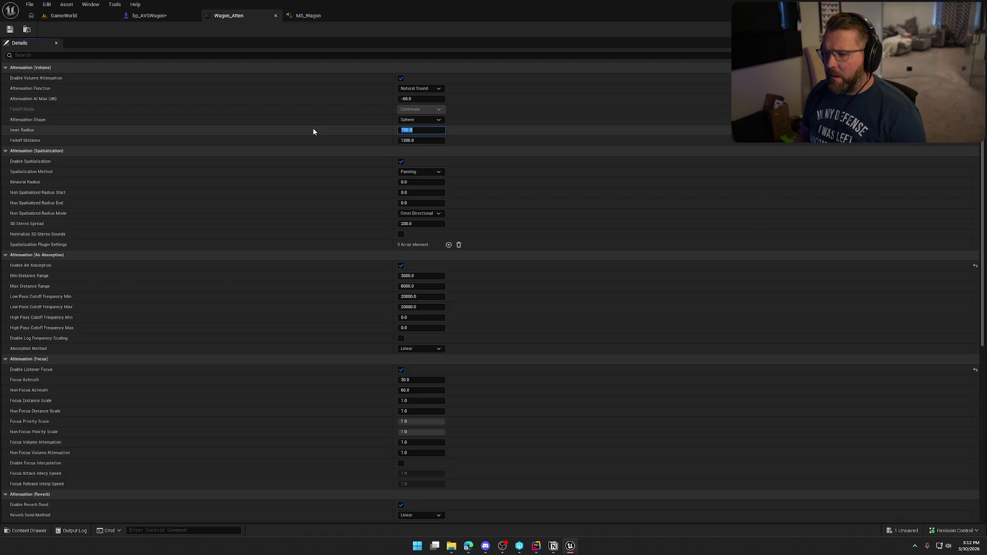
type("100")
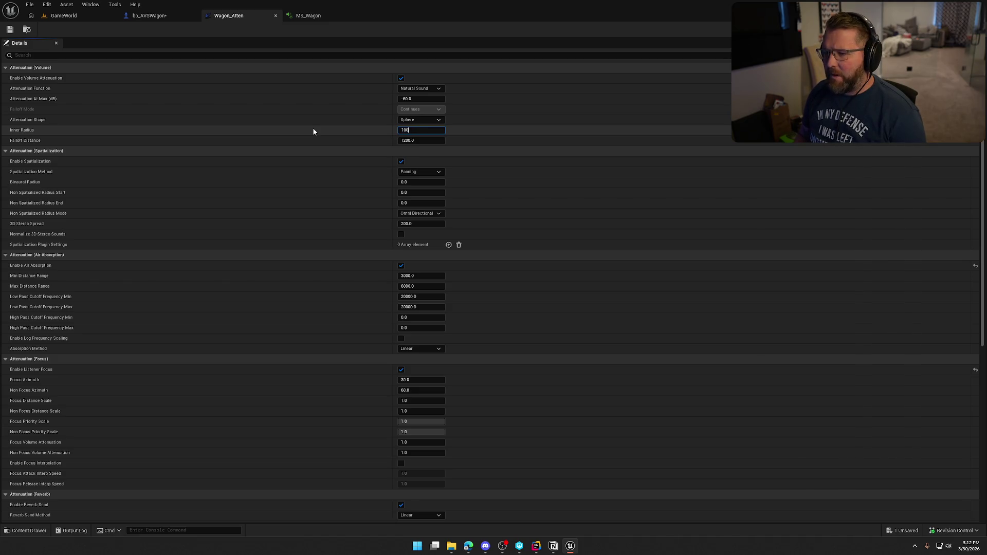
key("BackSpace")
key("BackSpace")
key("BackSpace")
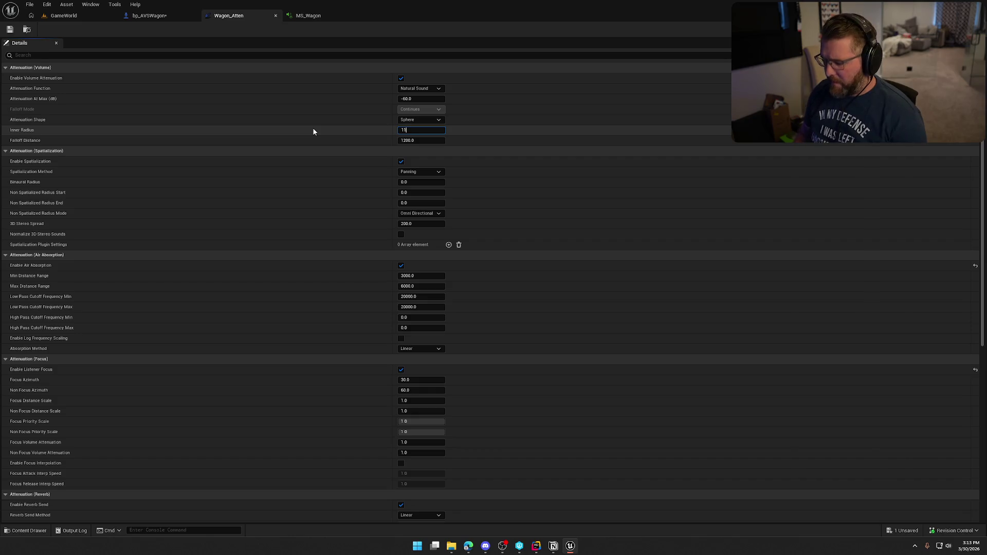
key("Tab")
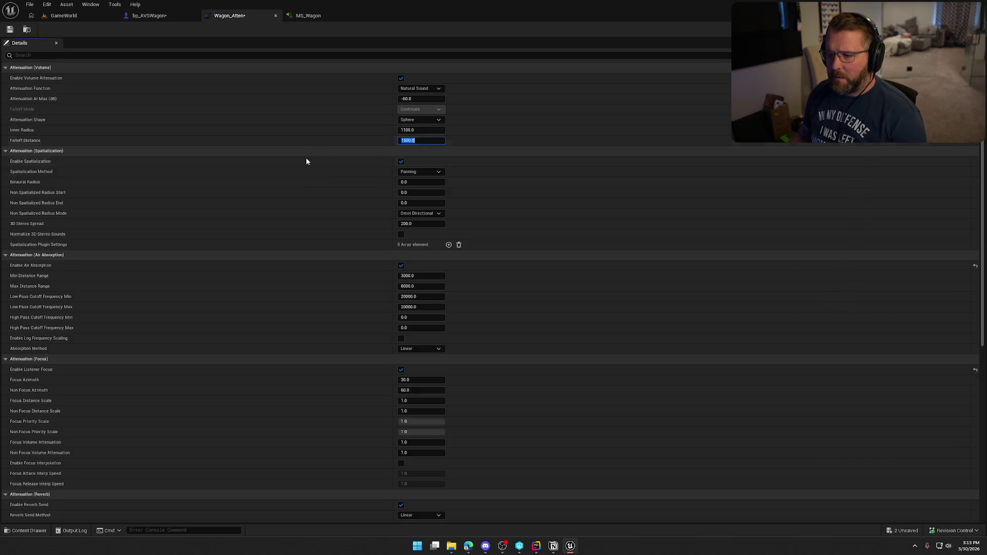
scroll(307, 198, "down", 3)
scroll(308, 201, "down", 8)
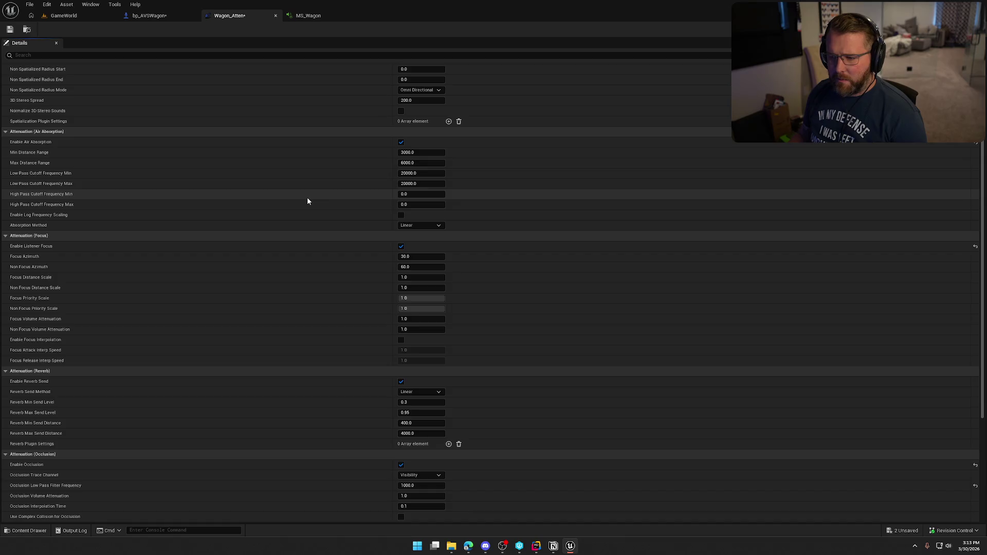
scroll(308, 200, "down", 2)
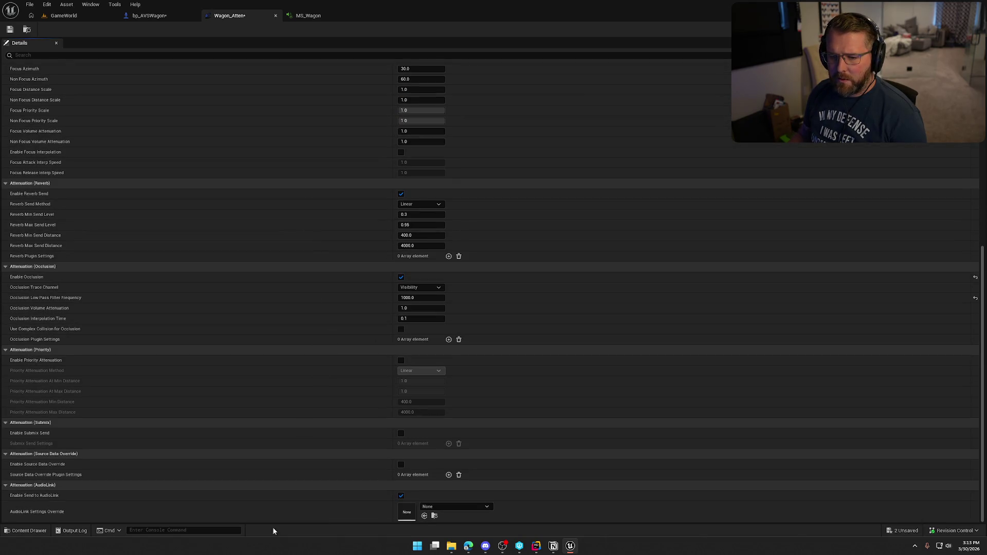
key("ctrl+s")
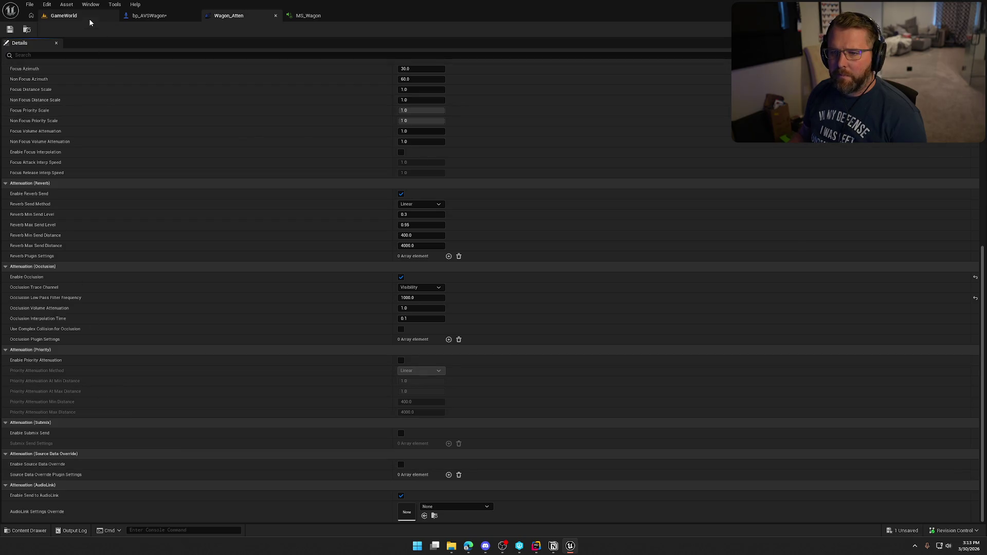
- Save all, then play-test GameWorld by riding the wagon from the trading post toward the river
left_click(64, 15)
key("ctrl+s")
key("alt+p")
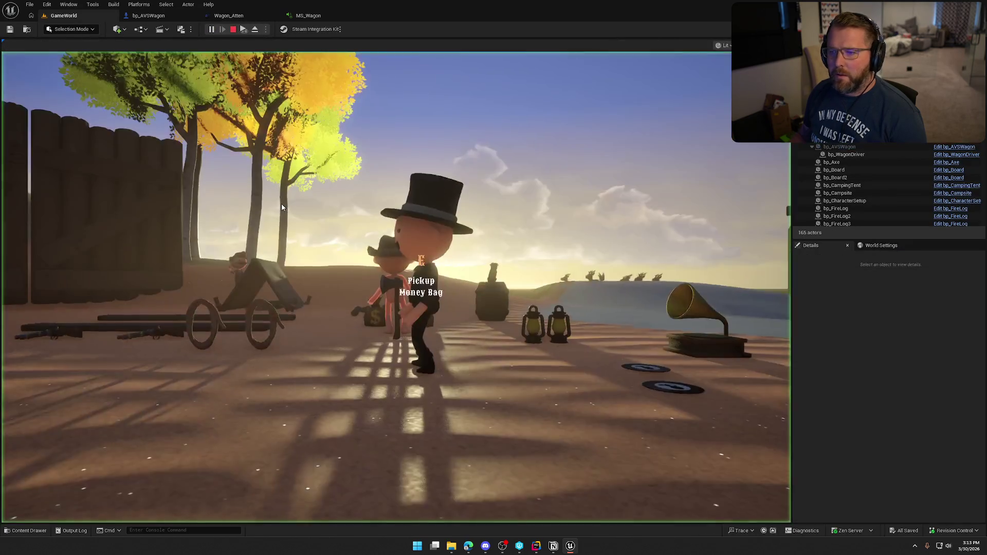
key("w")
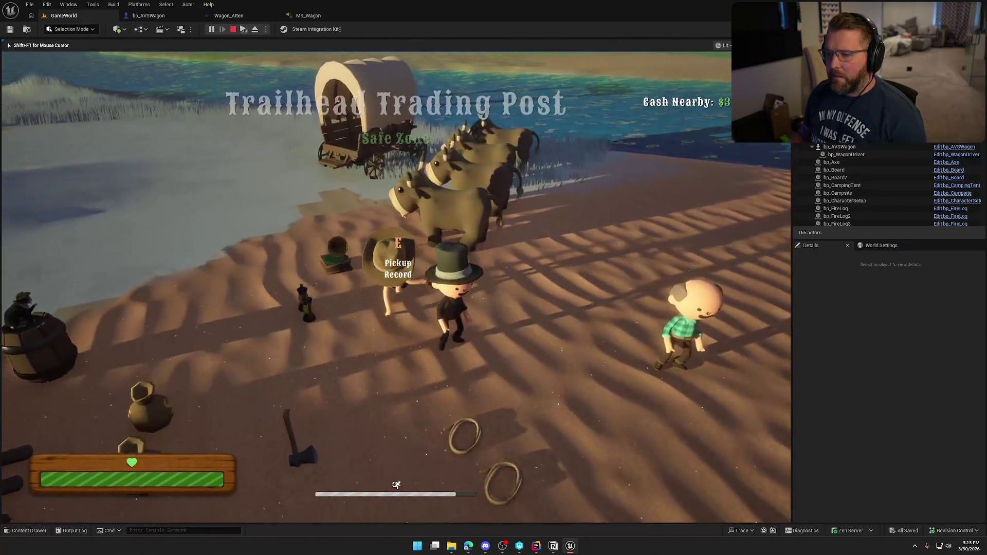
key("w")
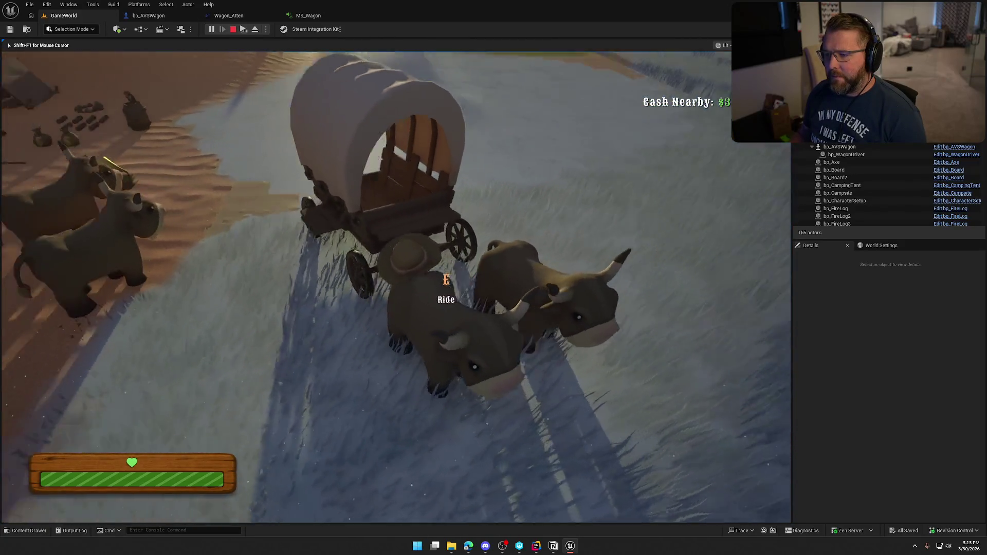
key("e")
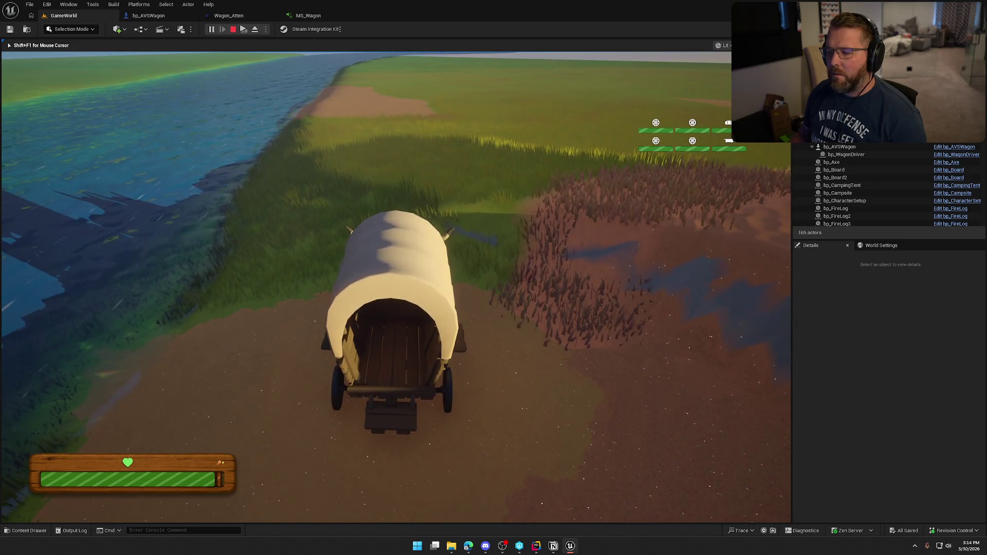
key("F8")
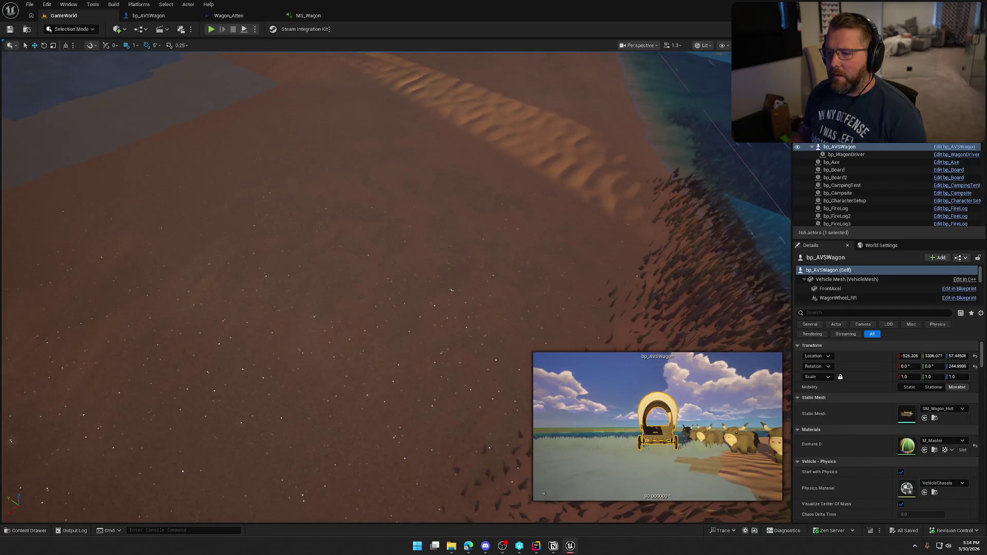
- Select the Landscape and pull the view back over the cabin and river
left_click(668, 309)
scroll(868, 365, "down", 10)
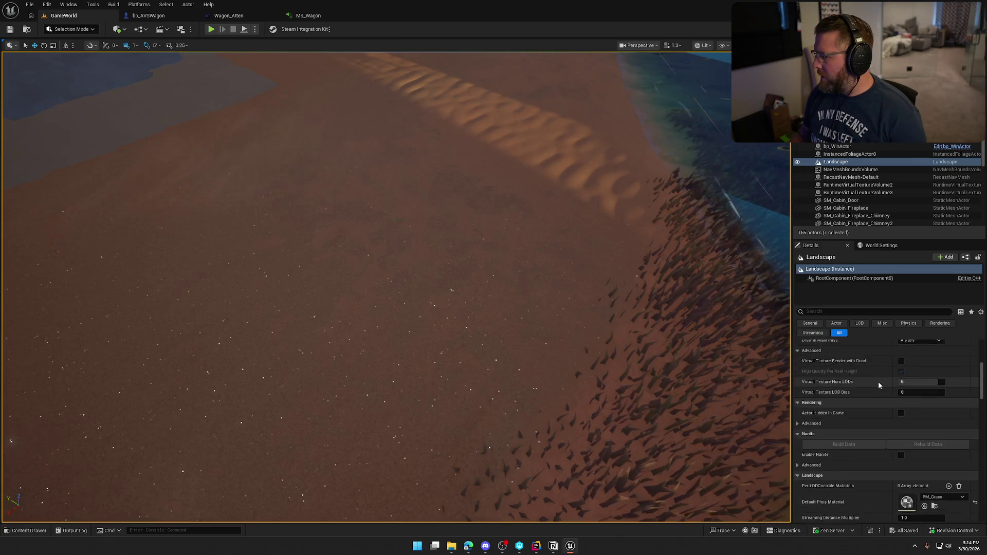
scroll(878, 384, "down", 3)
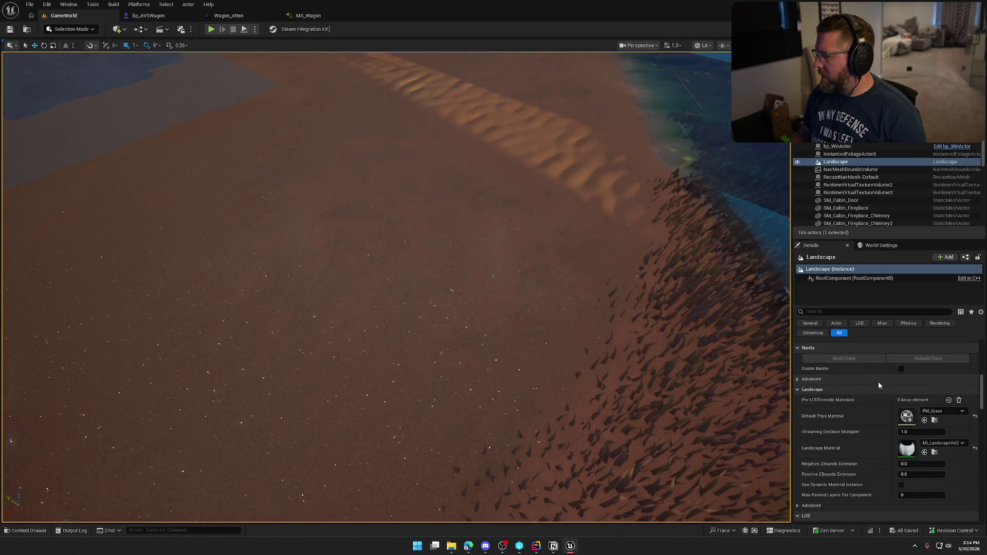
scroll(878, 383, "down", 2)
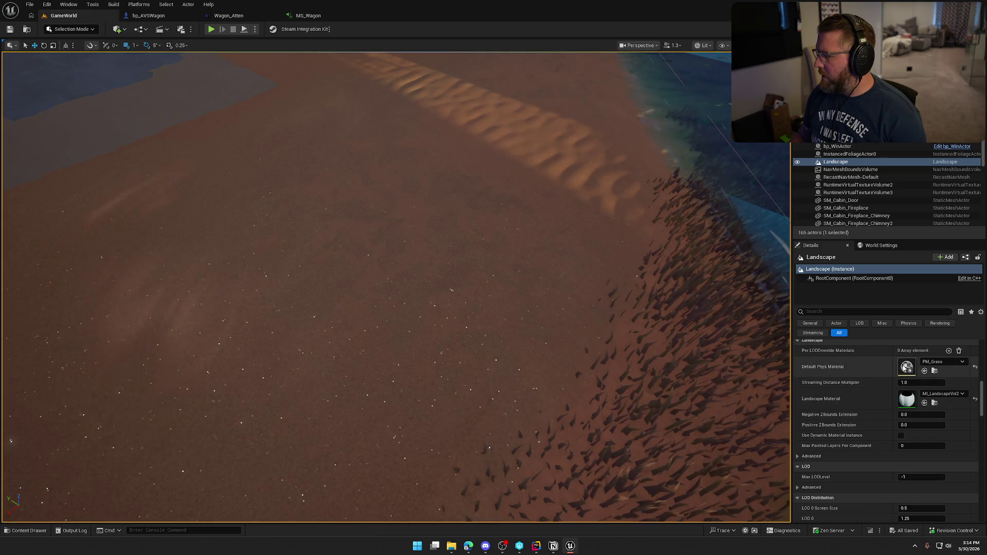
mouse_move(709, 295)
left_mouse_down()
mouse_move(627, 372)
mouse_move(626, 390)
left_mouse_up()
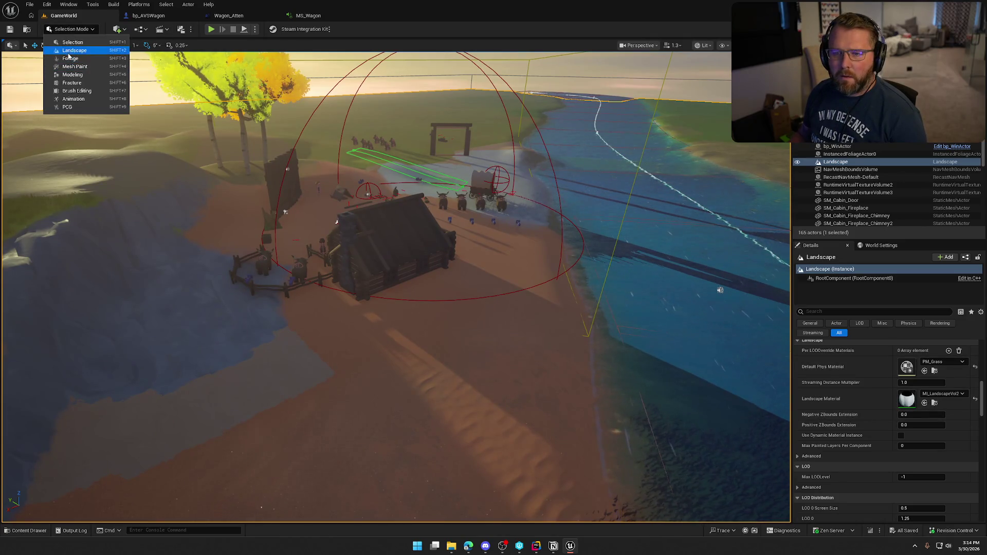
- In landscape paint mode, open and close the LL_Grass and LL_Dirt layer info assets
left_click(74, 50)
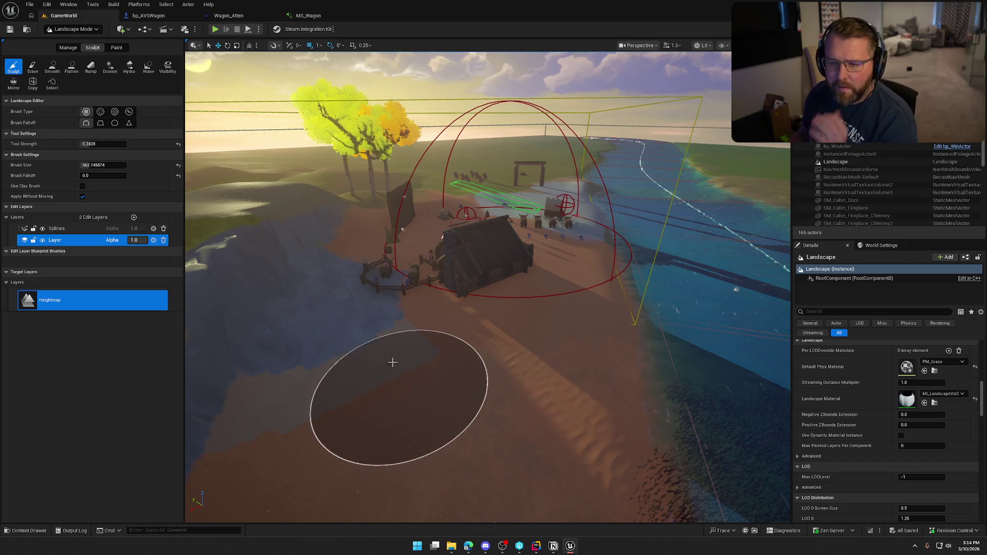
left_click(117, 47)
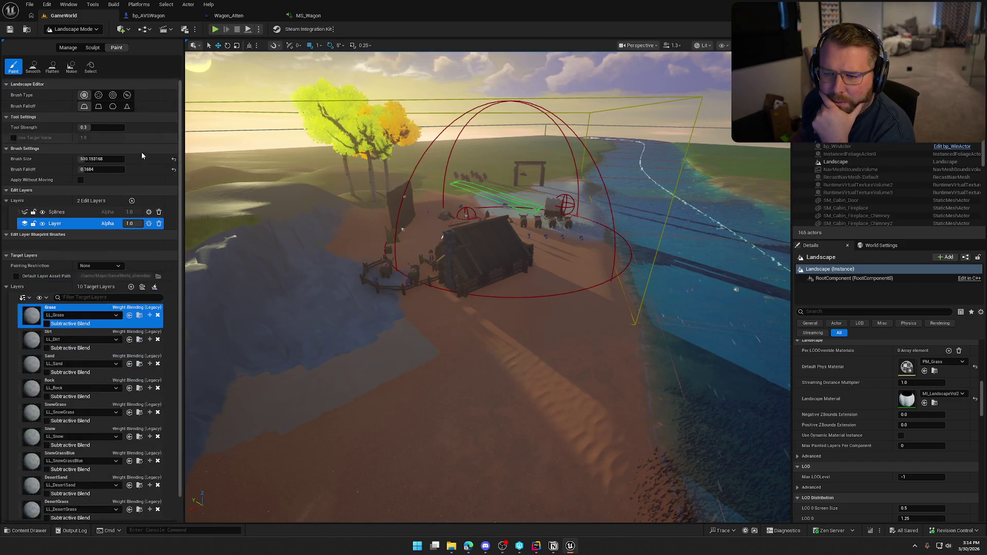
double_click(30, 316)
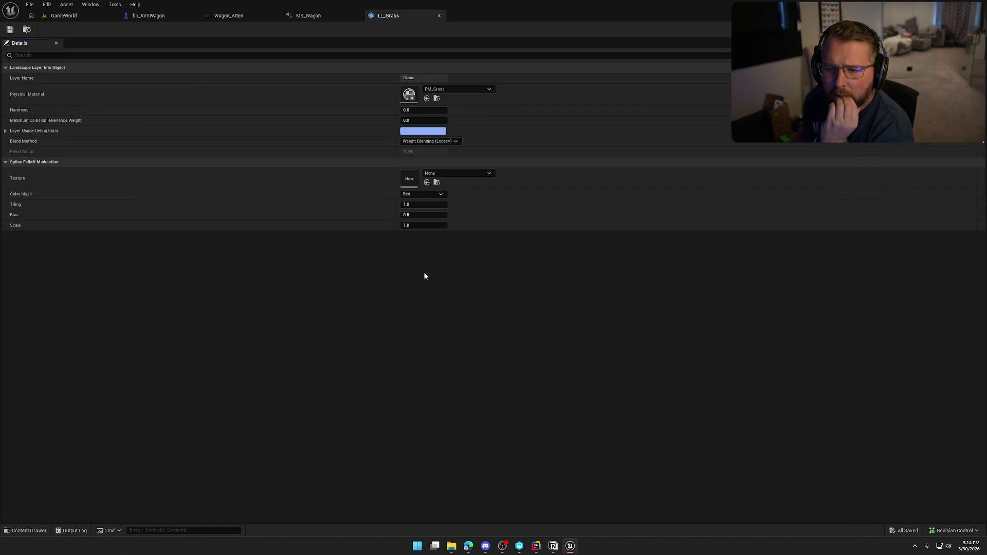
middle_click(373, 19)
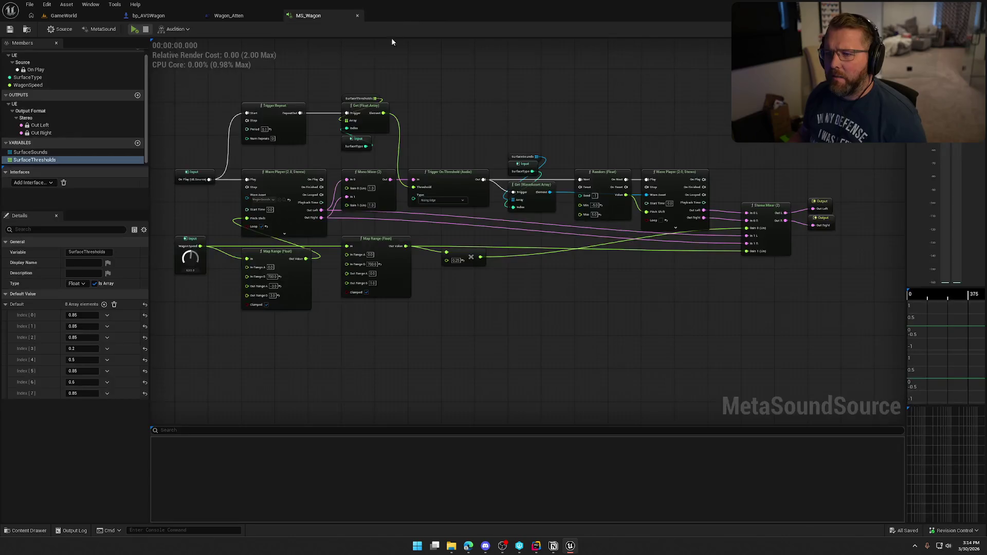
left_click(61, 16)
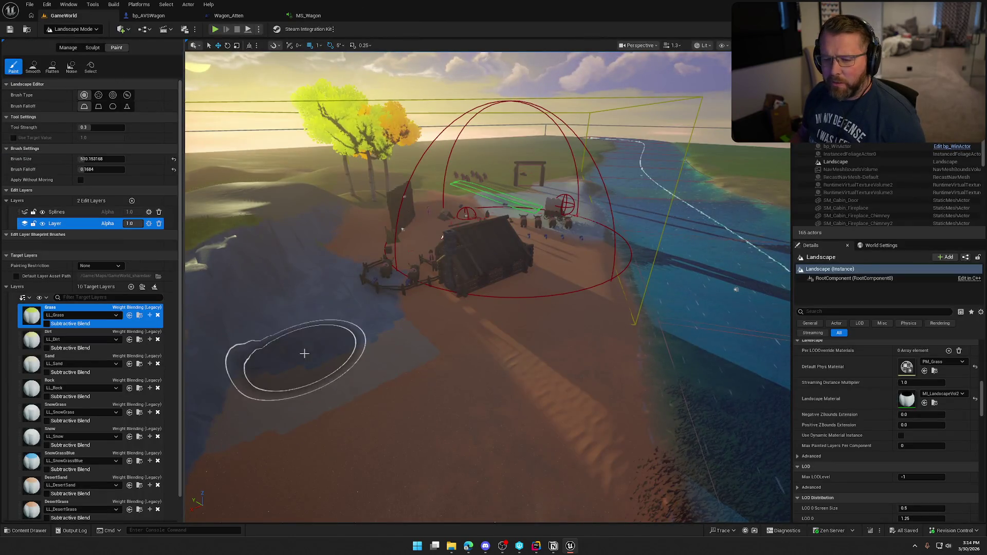
double_click(32, 340)
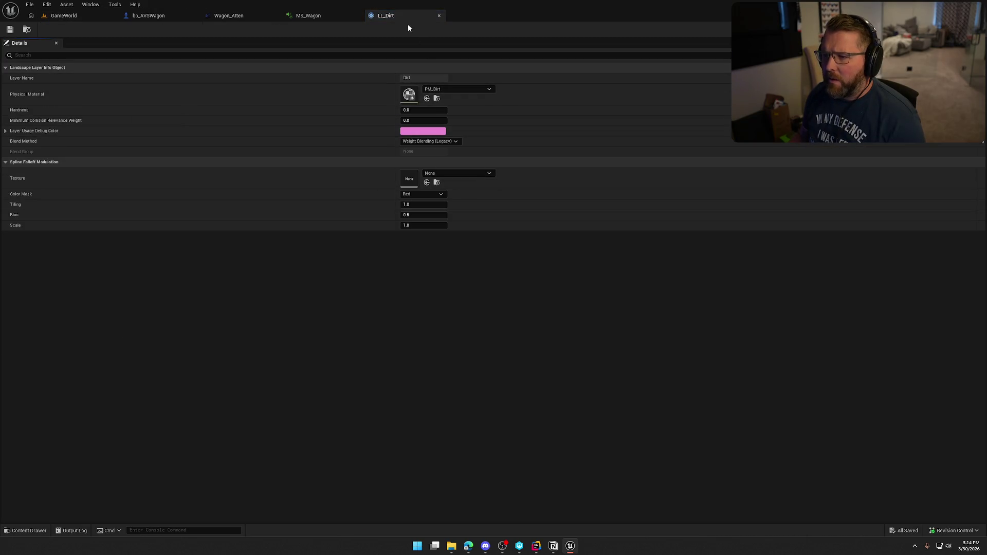
left_click(439, 15)
left_click(62, 16)
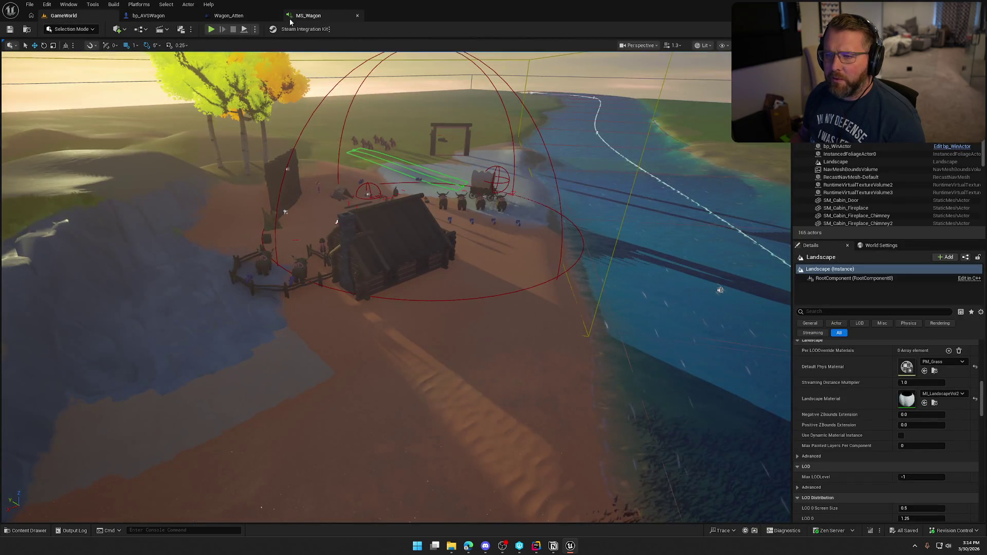
- Check the MS_Wagon graph, then return to GameWorld and start playing the level
left_click(304, 15)
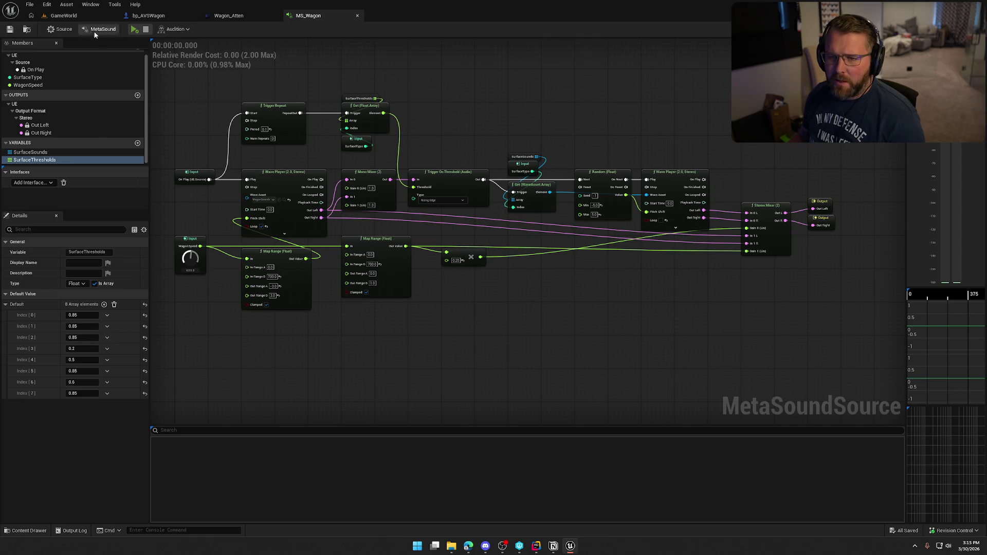
left_click(72, 20)
left_click(212, 30)
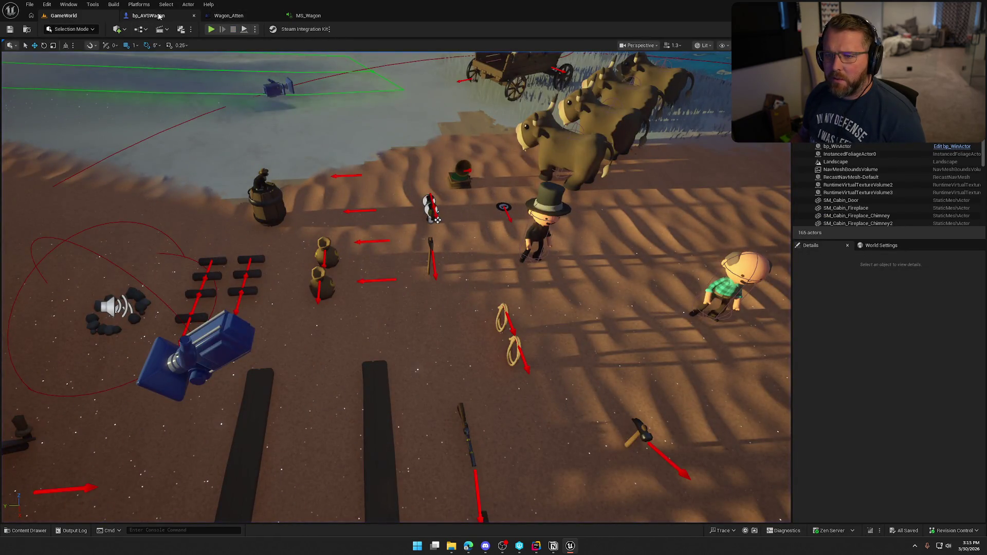
- In bp_AVSWagon, change the WagonSounds component's Volume Multiplier to 0.25 in Details
left_click(149, 16)
scroll(80, 266, "down", 4)
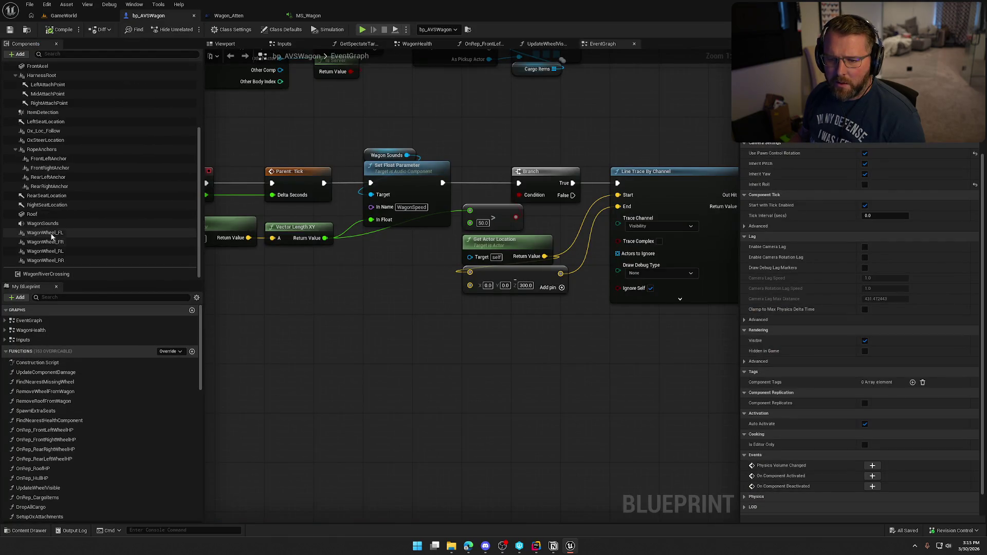
left_click(77, 223)
scroll(822, 304, "up", 5)
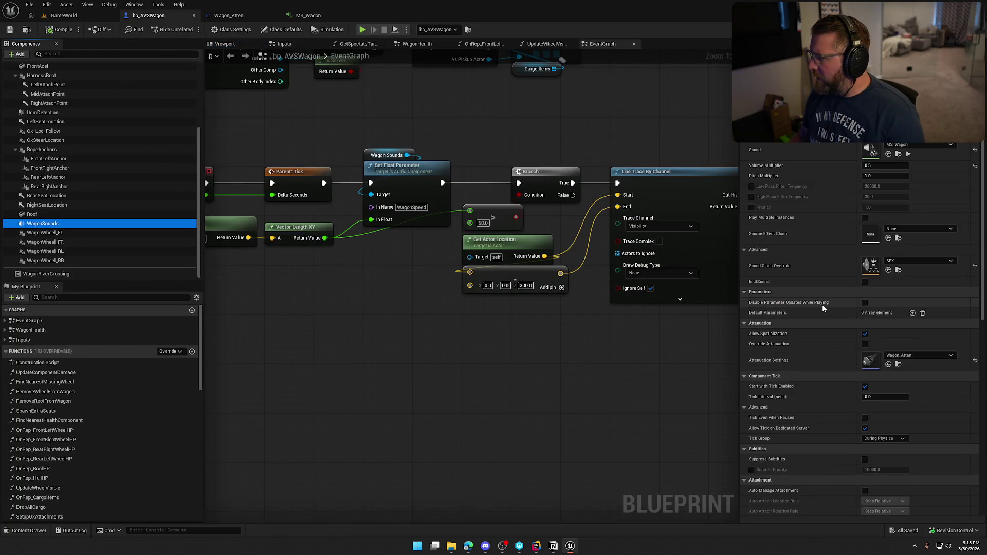
left_click(868, 216)
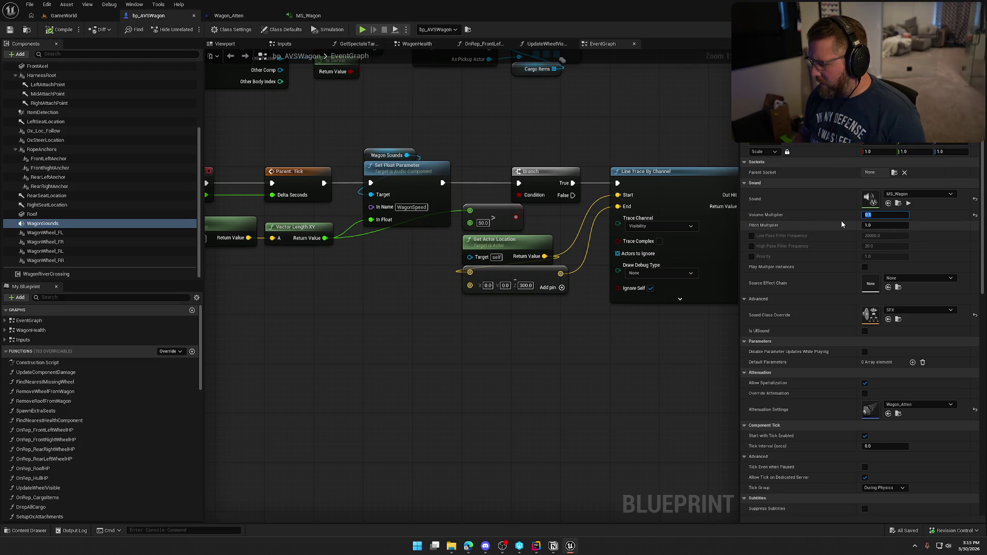
type("2")
key("BackSpace")
type("5")
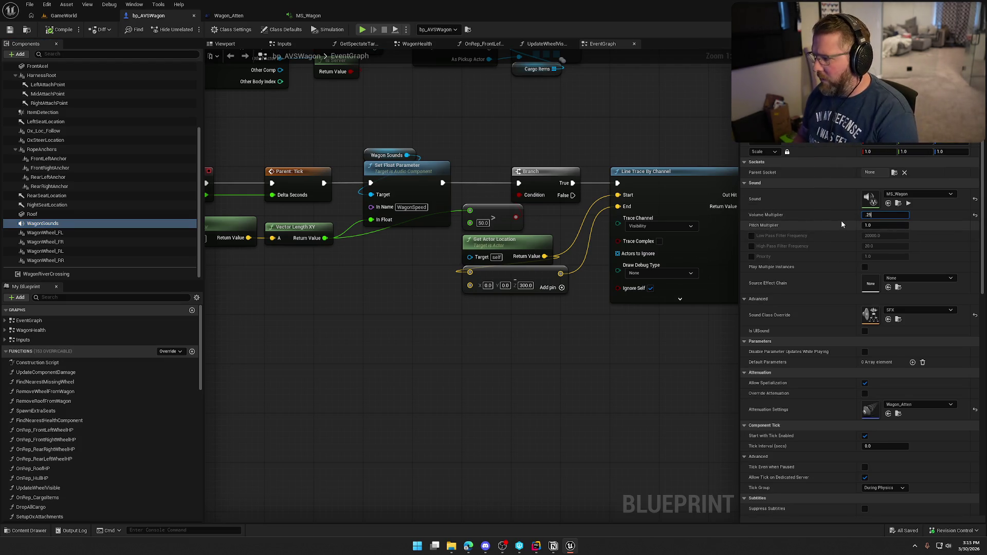
key("Return")
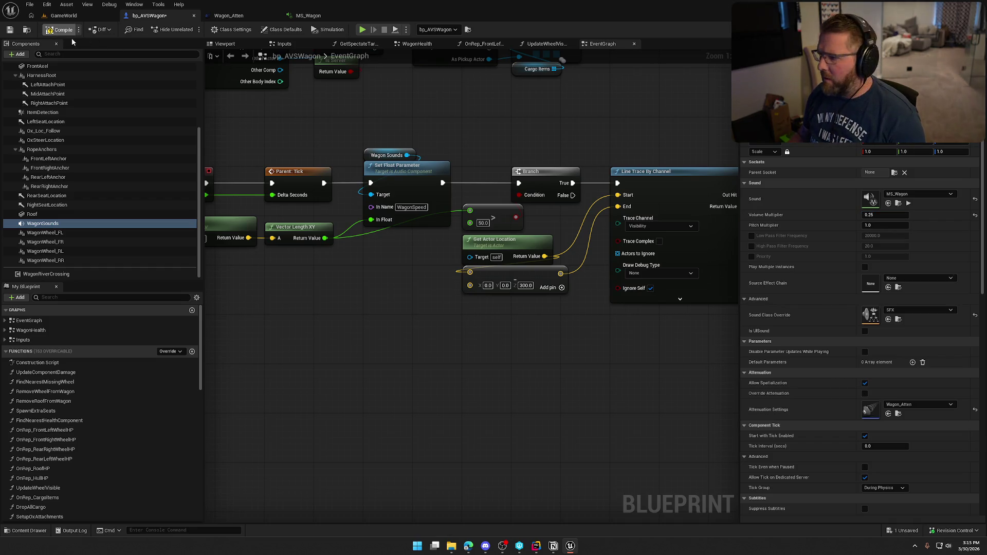
left_click(64, 15)
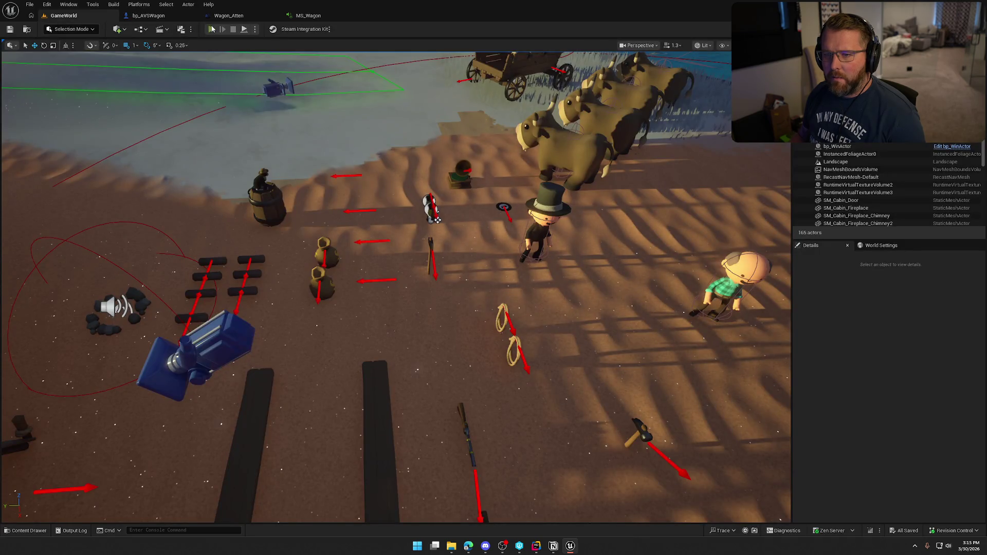
- Play the level, board the wagon with E, drive it forward with W, then stop the session
left_click(212, 29)
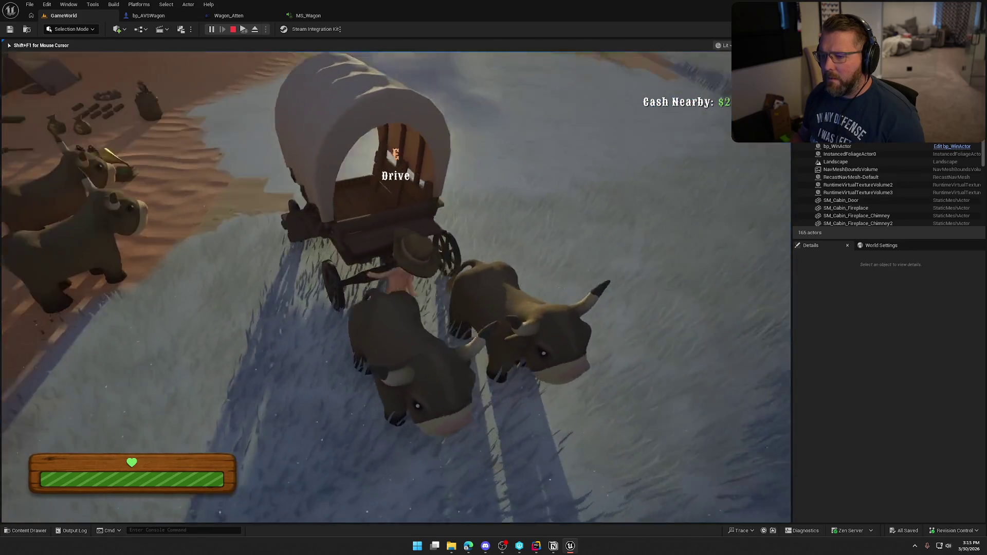
key("e")
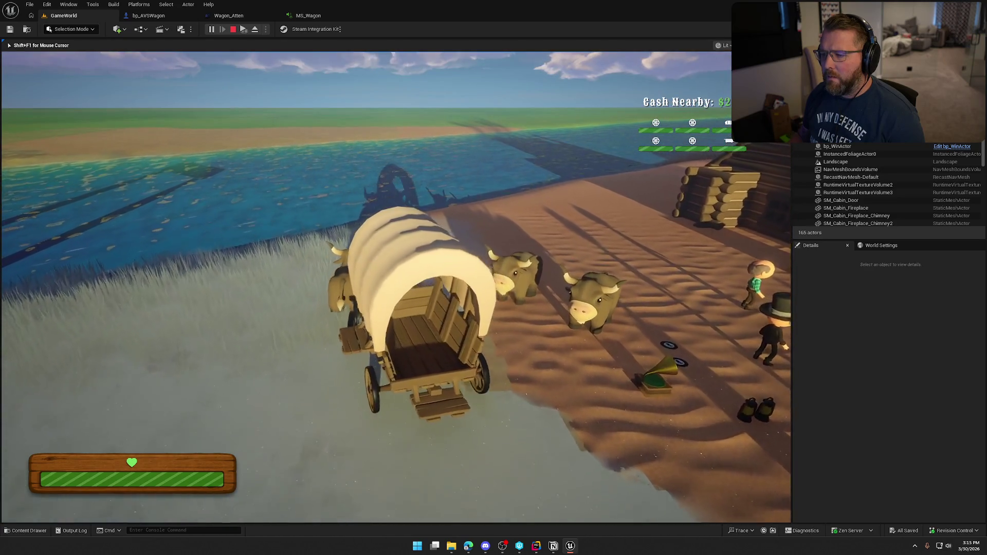
key("w")
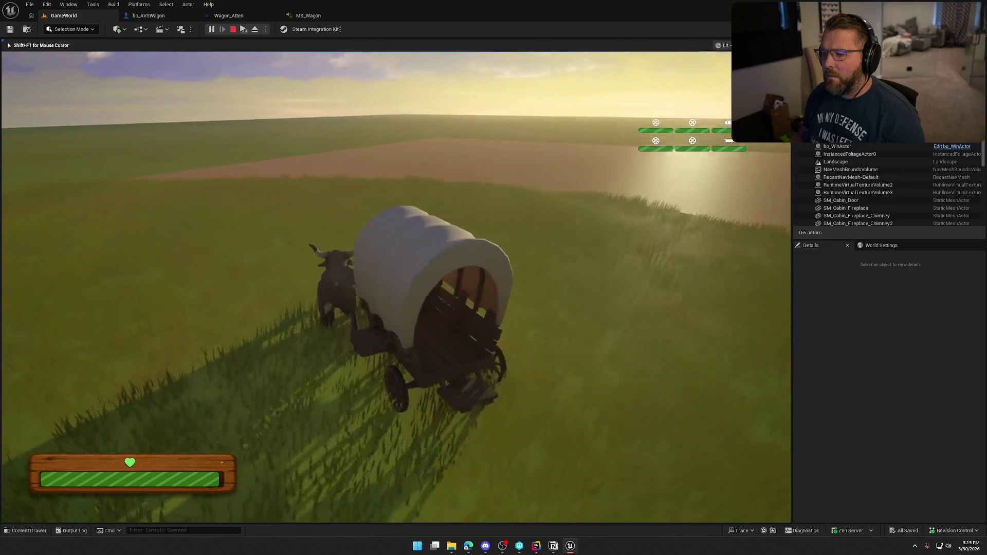
key("Escape")
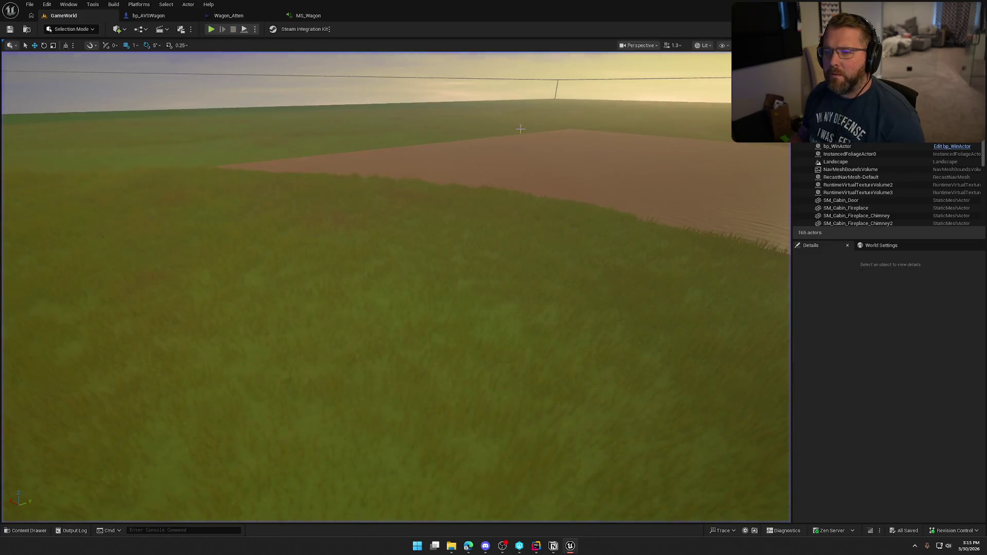
left_click(153, 15)
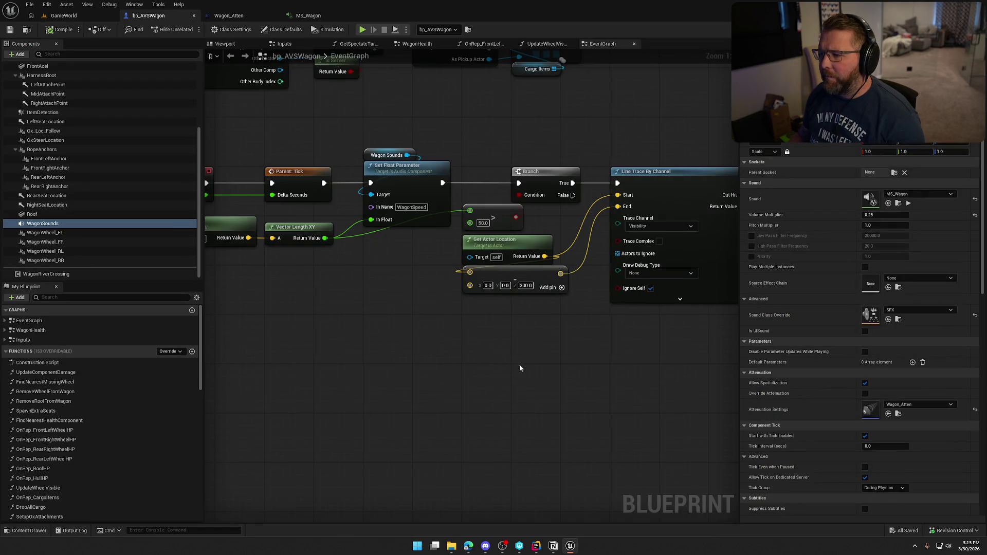
- Add a Print String node off the Branch's True output
mouse_move(519, 368)
left_mouse_down()
mouse_move(256, 370)
mouse_move(346, 397)
mouse_move(337, 384)
left_mouse_up()
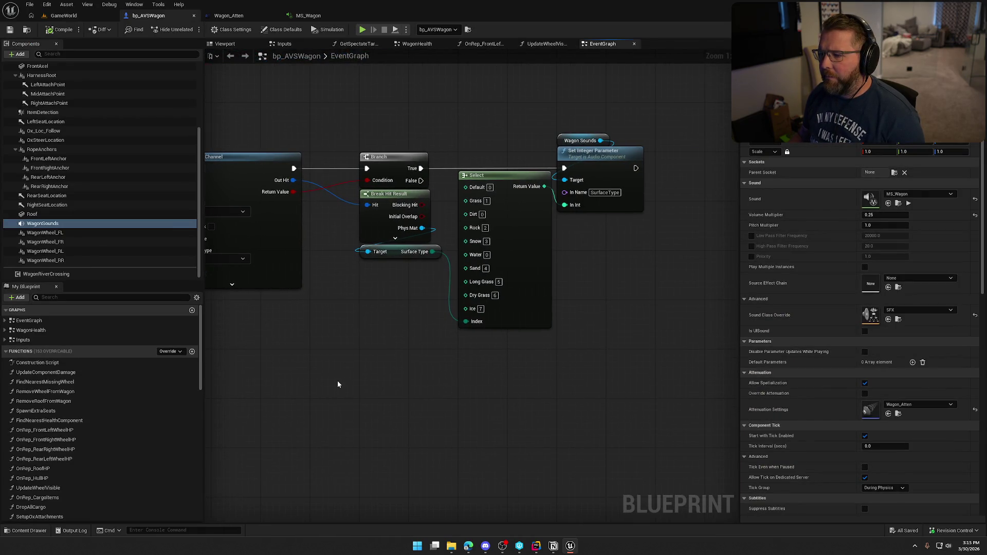
mouse_move(392, 249)
left_mouse_down()
mouse_move(401, 319)
mouse_move(450, 246)
left_mouse_up()
left_click_drag(449, 108, 449, 108)
type("print")
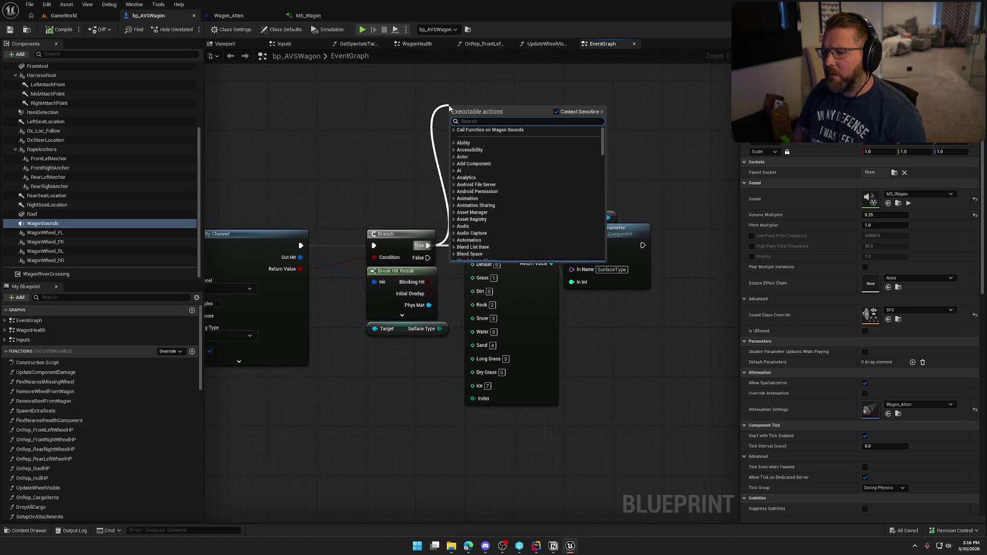
key("Return")
- Feed Surface Type into Print String through an Enum to String node and expand its advanced pins
left_click_drag(519, 113, 532, 107)
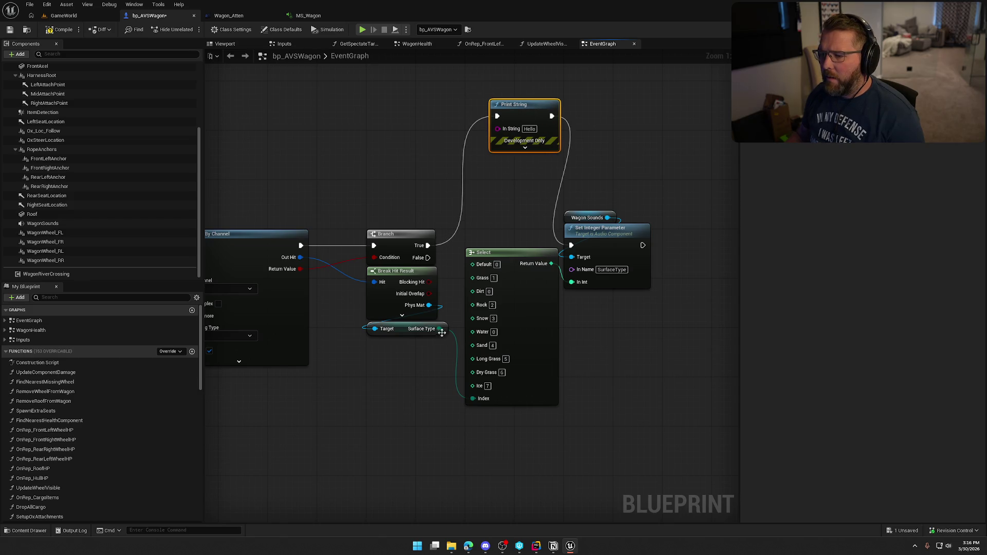
left_click_drag(439, 328, 501, 133)
left_click_drag(481, 224, 408, 138)
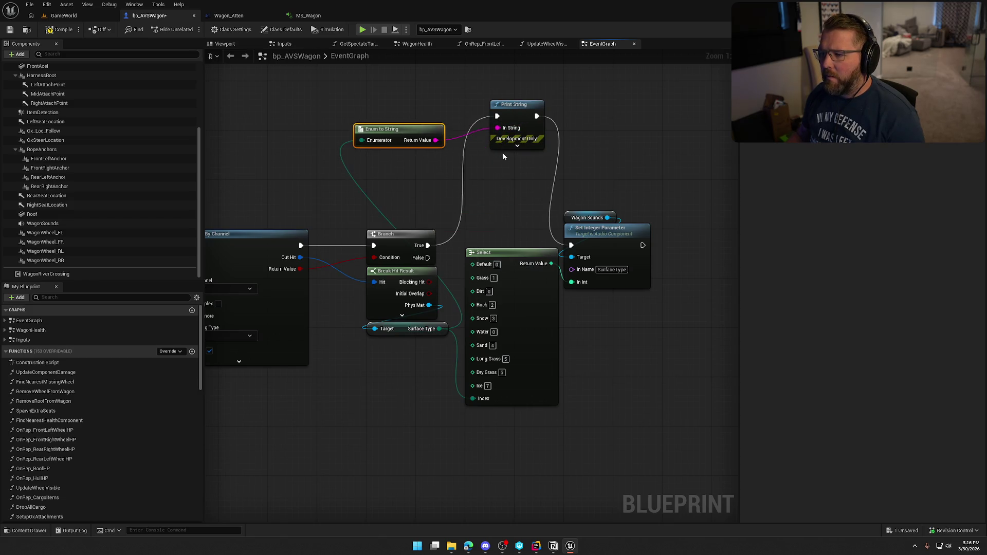
left_click(535, 145)
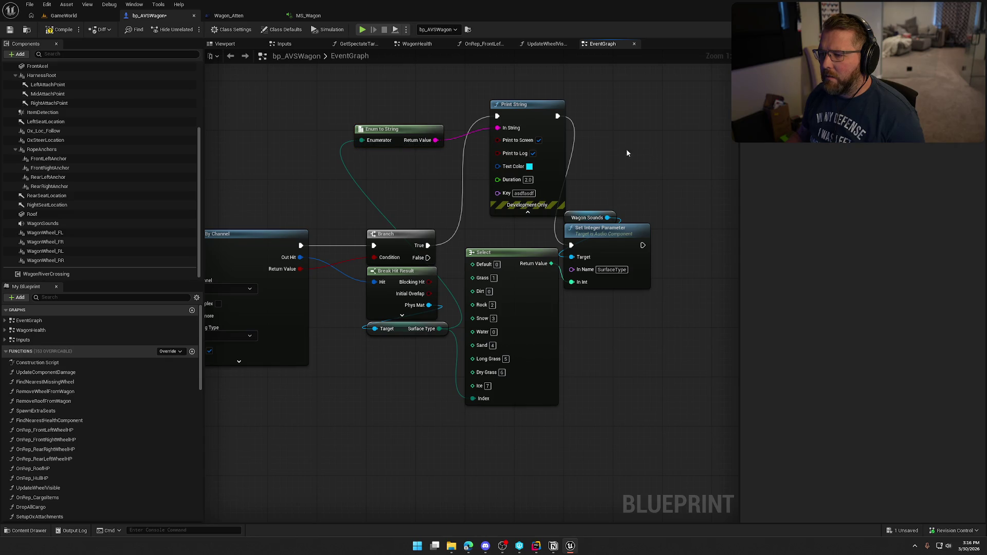
left_click_drag(519, 104, 475, 111)
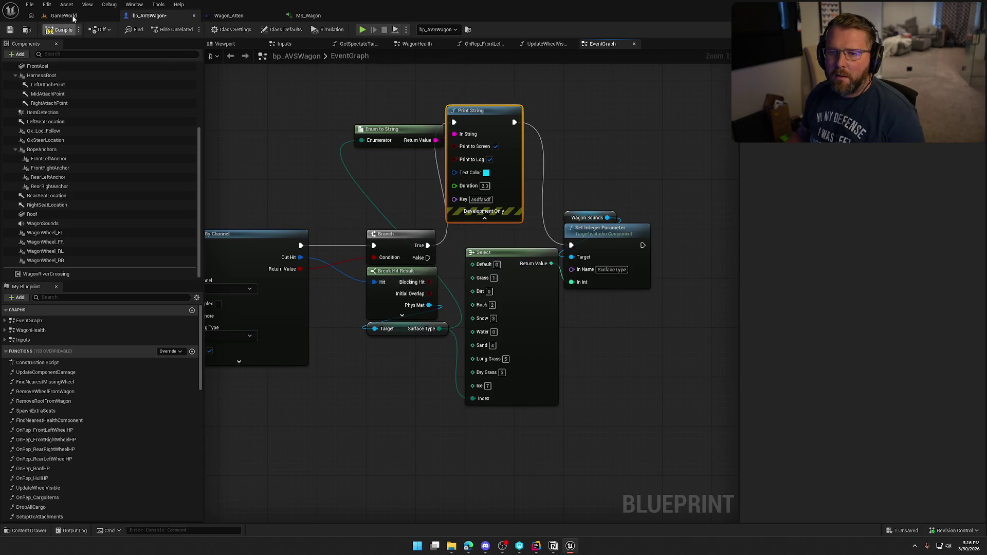
left_click(73, 17)
- Start a play test, walk up to the oxen, mount the wagon and drive toward the river shore
key("alt+p")
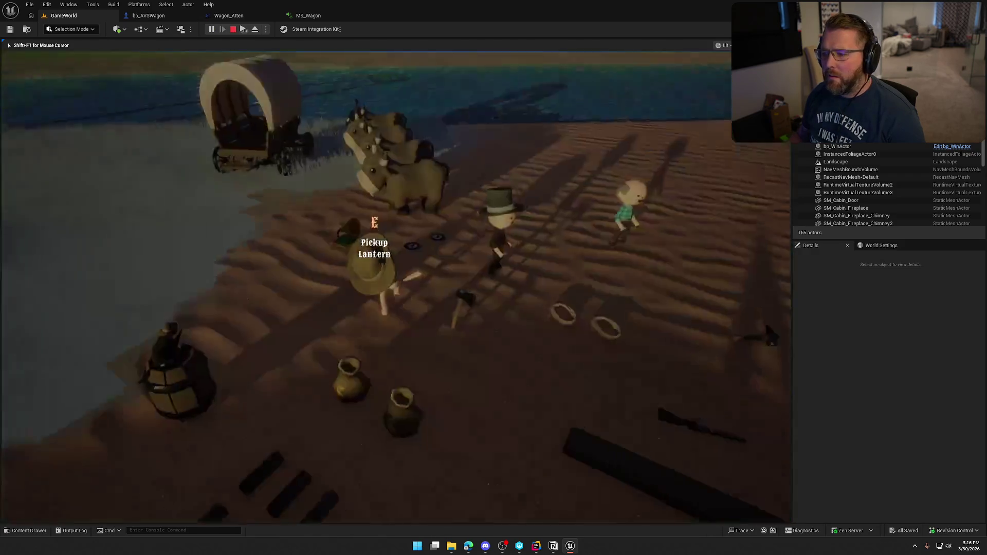
key("e")
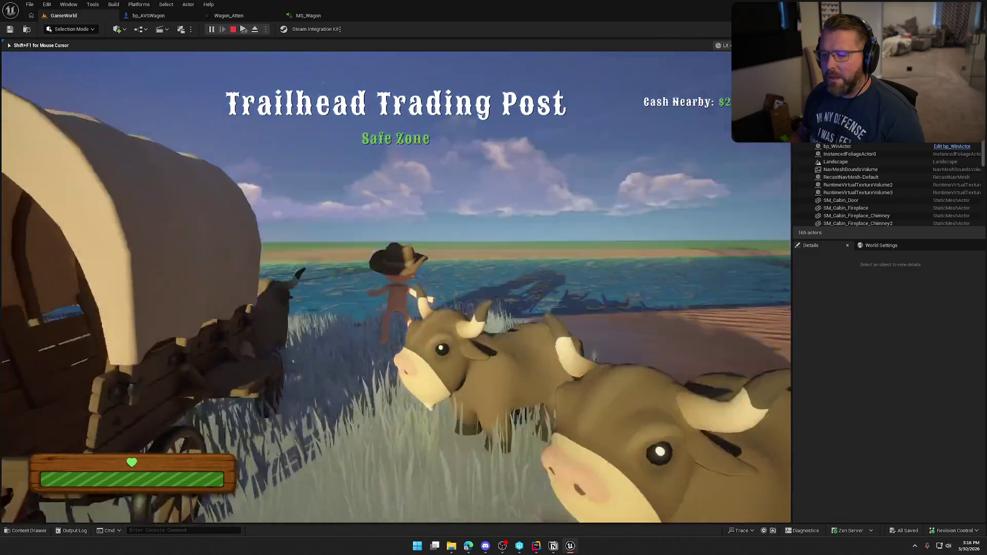
key("w")
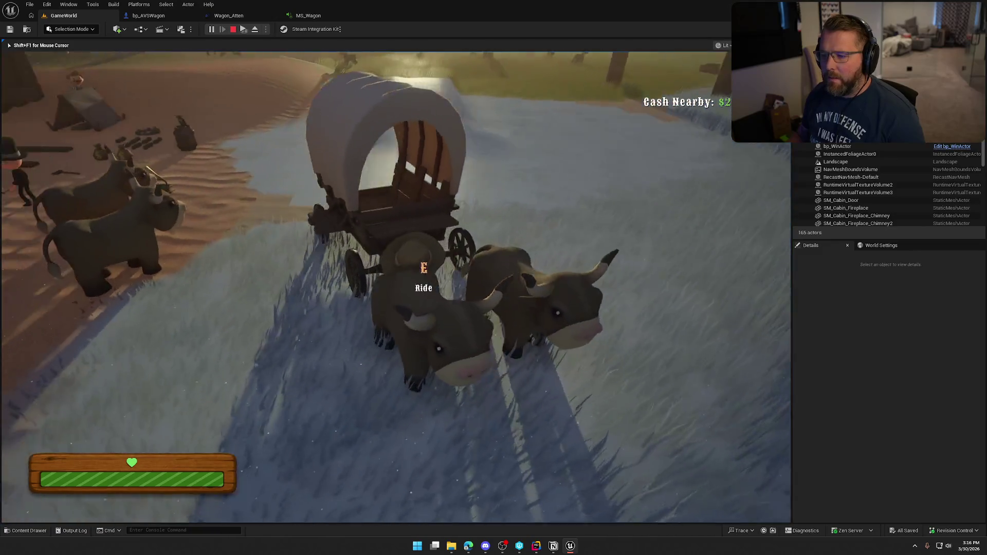
key("e")
key("w")
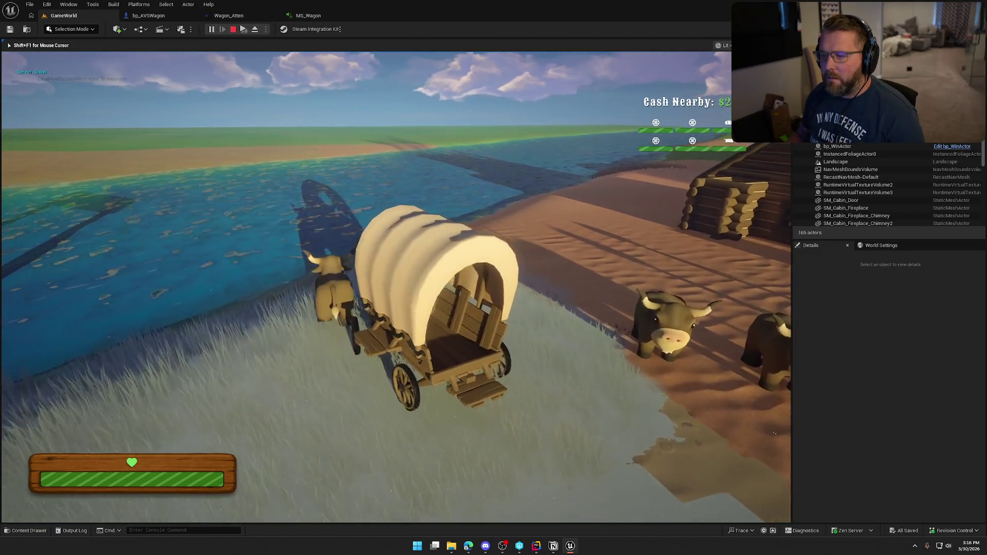
- Steer the wagon over the sand past the cabin and across the grass, then stop the test
key("d")
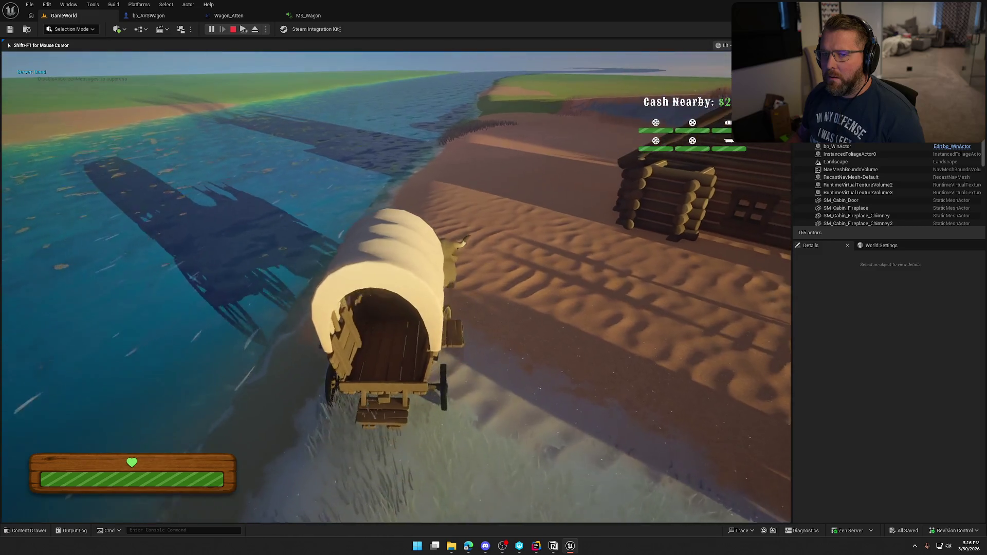
key("a")
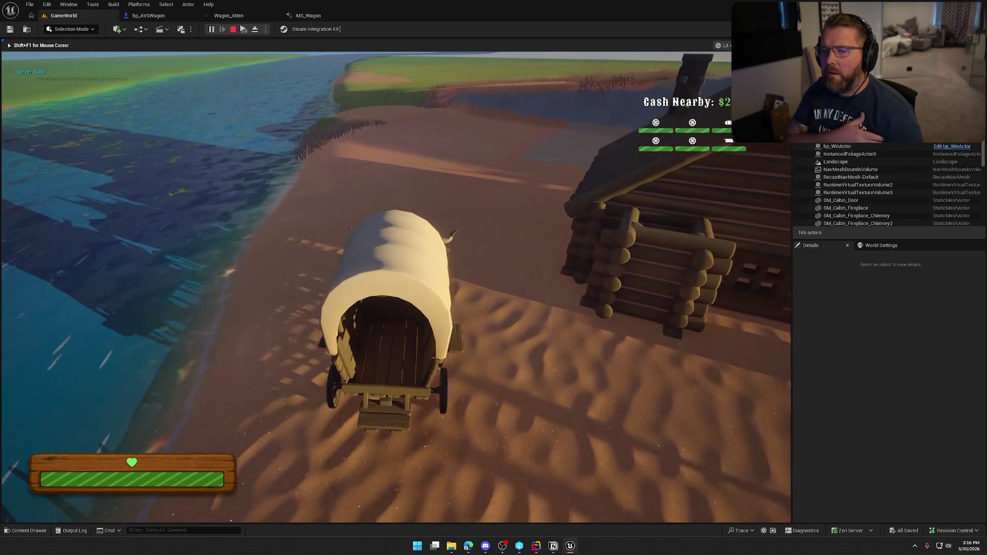
key("a")
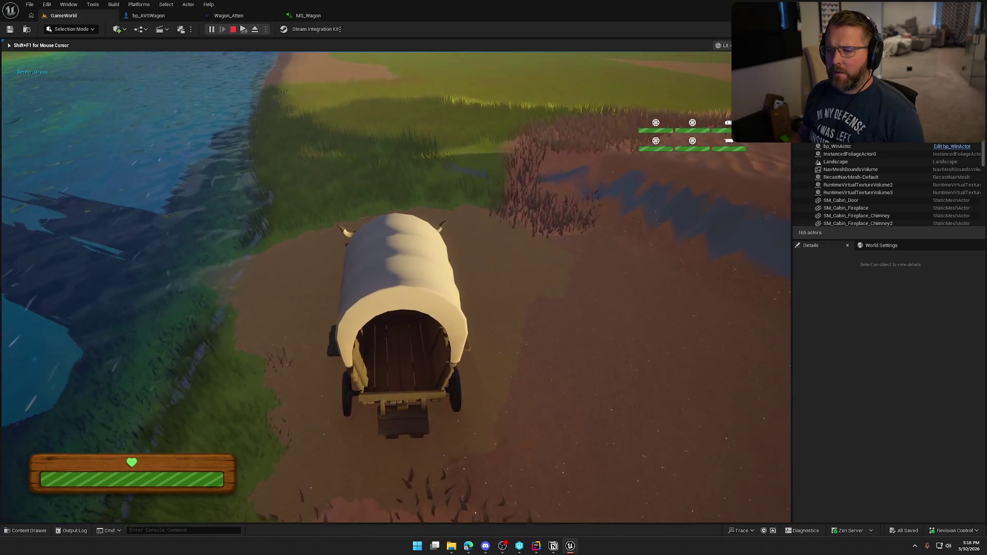
key("a")
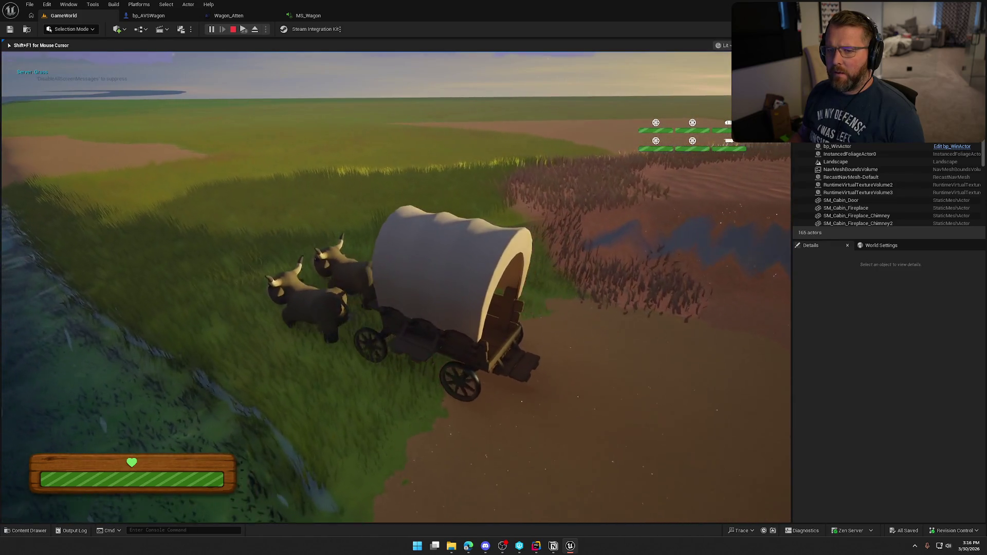
key("d")
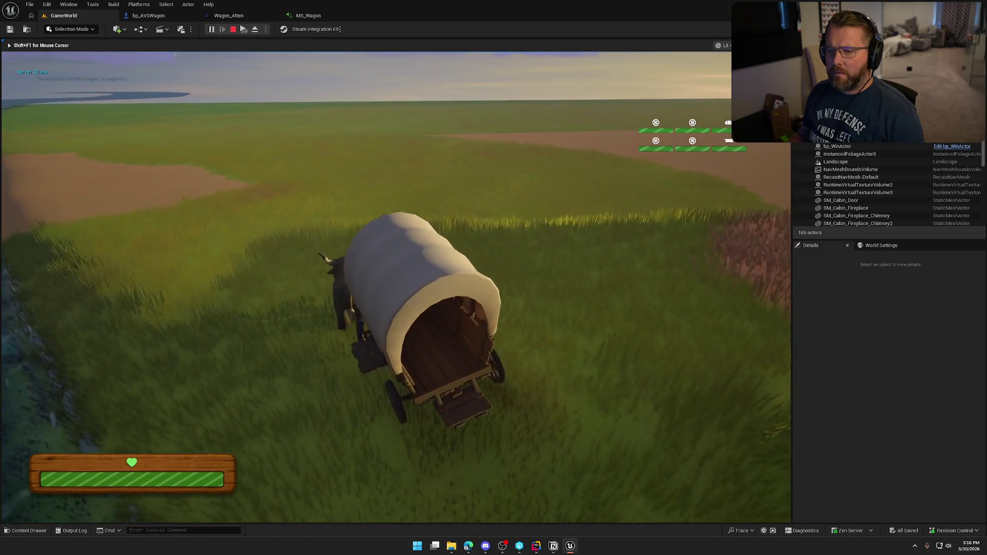
key("a")
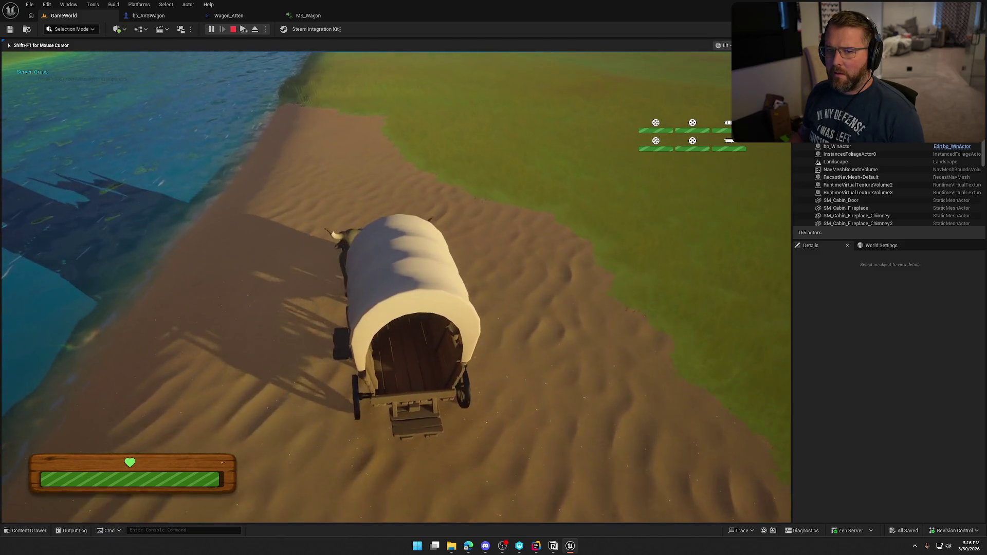
key("a")
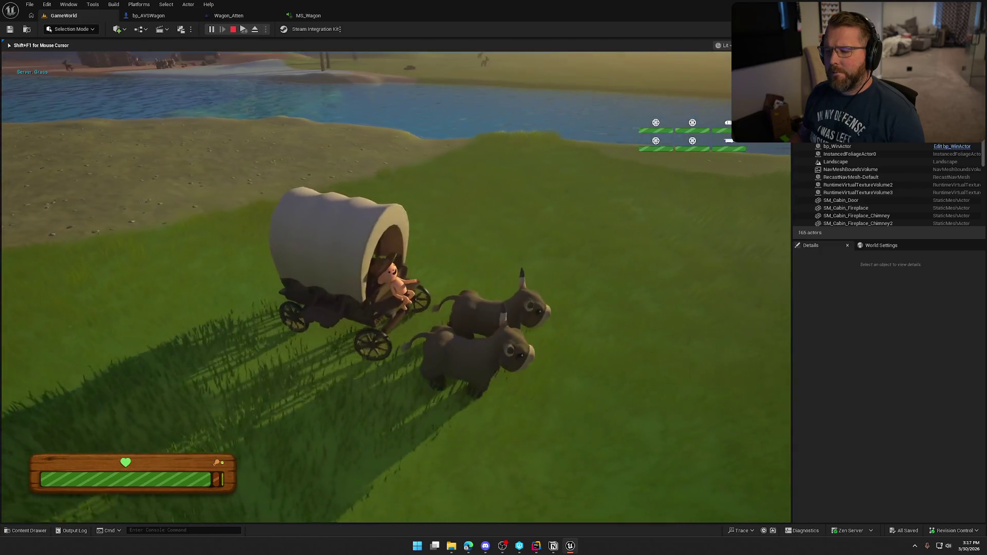
key("shift+F1")
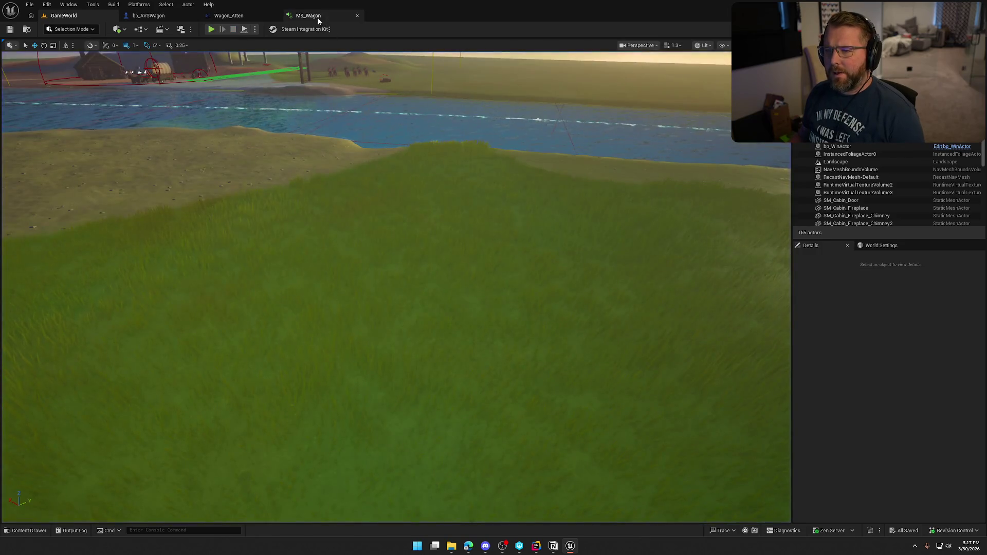
- Change the MS_Wagon float value from 0.25 to 0.75
left_click(309, 16)
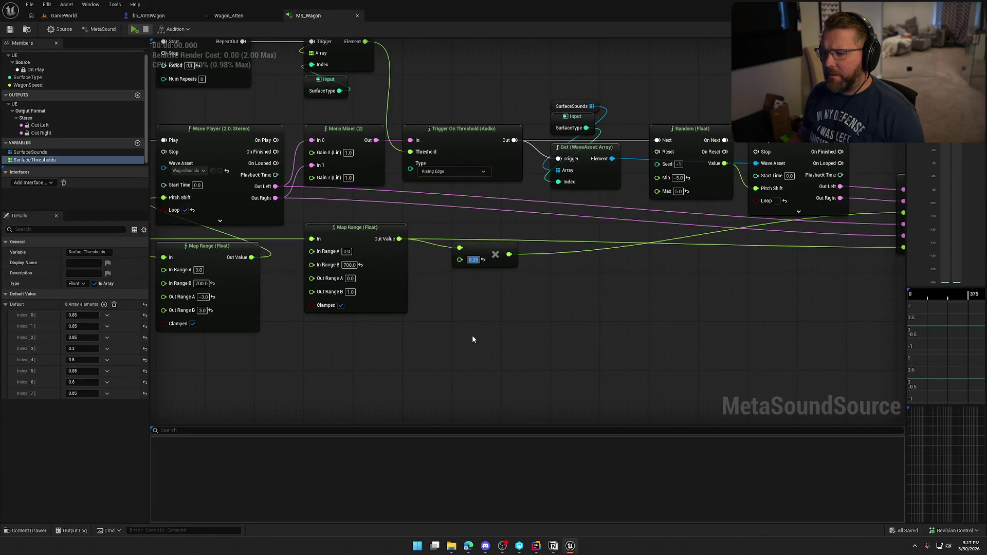
type("0.75")
key("Return")
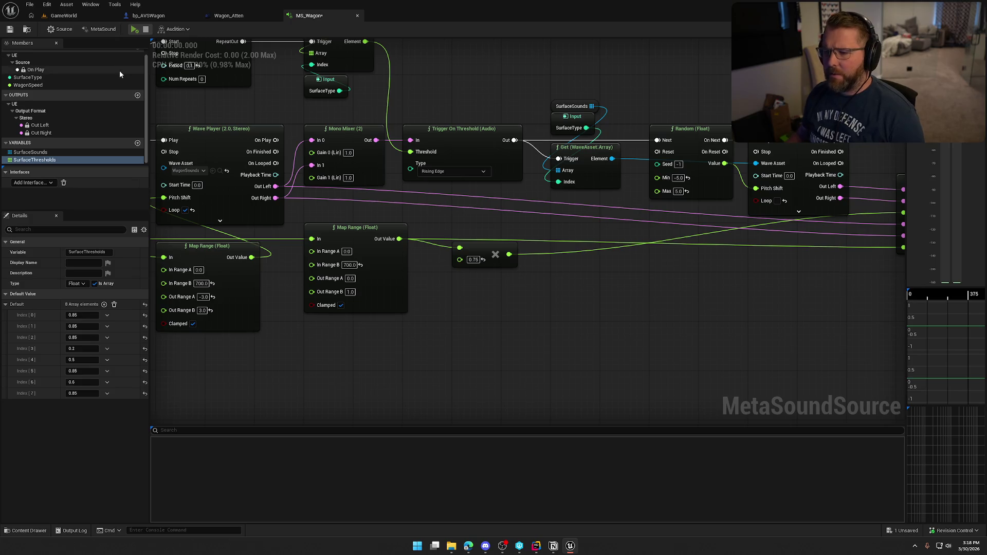
- Play-test the GameWorld level again, board and drive the wagon, then stop the session
key("ctrl+Tab")
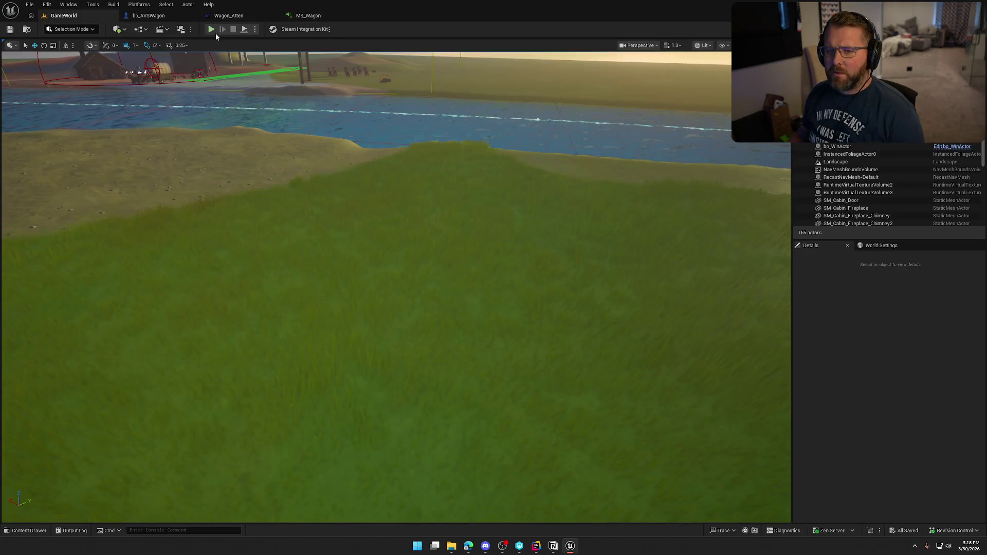
key("alt+p")
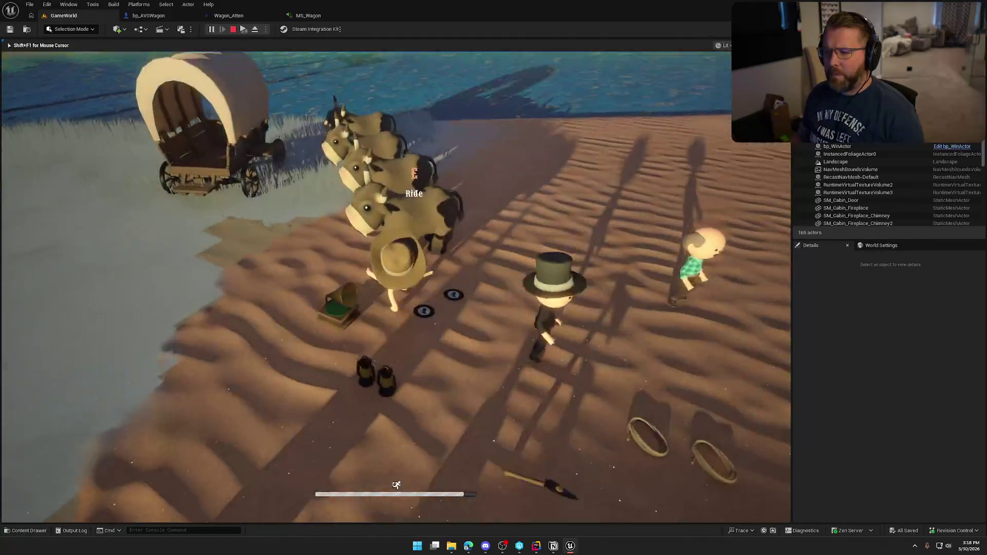
key("e")
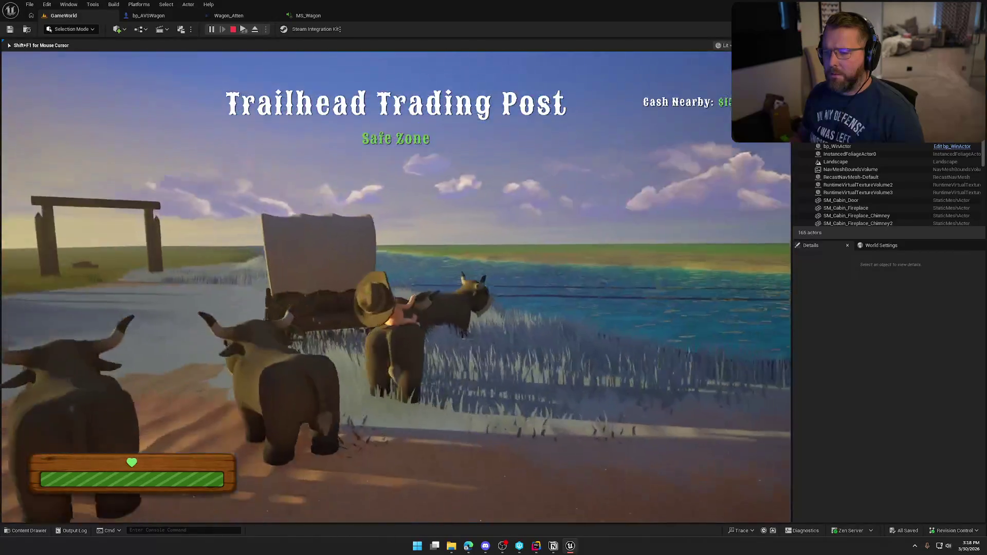
key("w")
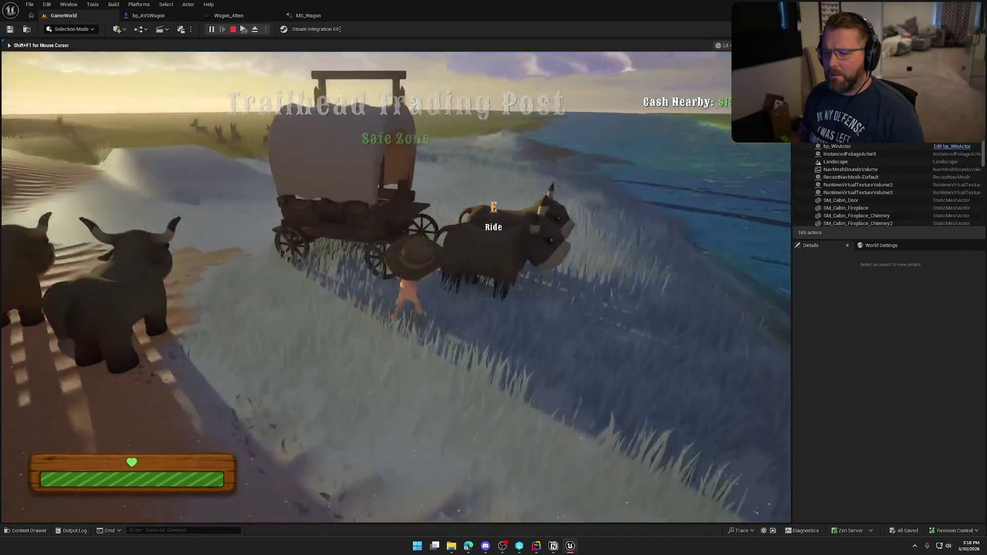
key("e")
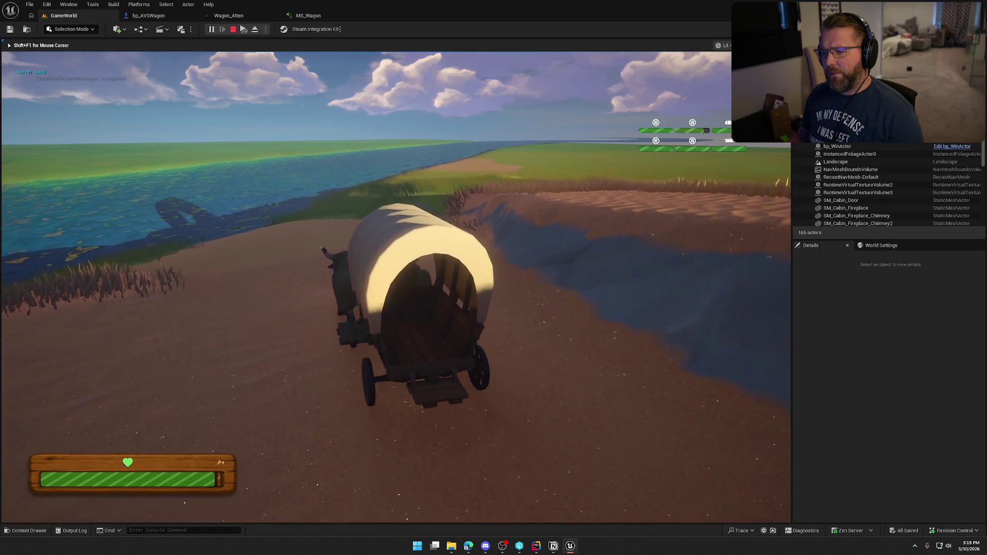
key("Escape")
left_click(148, 15)
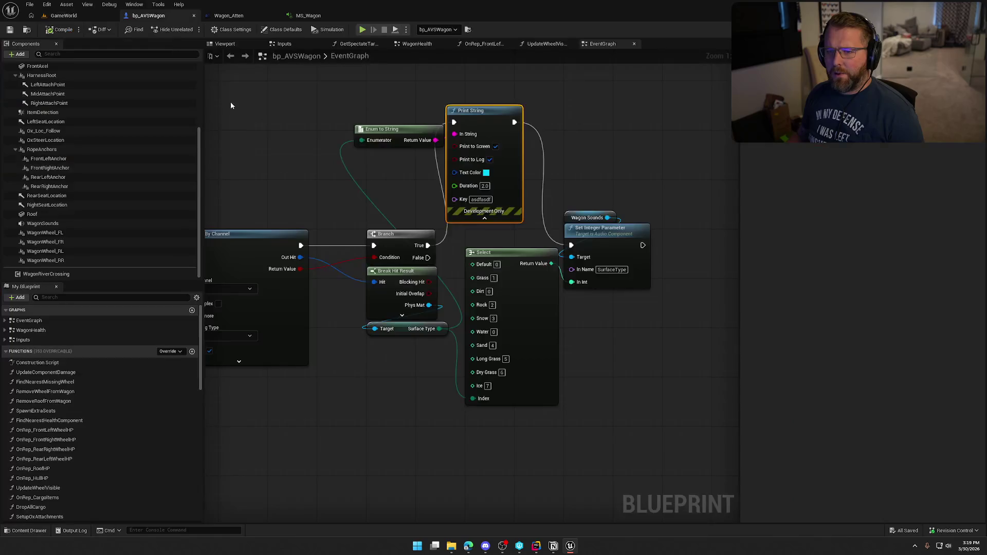
- Wire Branch True directly to Set Integer Parameter and delete the Enum to String and Print String nodes
left_click_drag(428, 245, 571, 245)
mouse_move(566, 183)
left_mouse_down()
mouse_move(391, 103)
mouse_move(390, 114)
left_mouse_up()
key("Delete")
scroll(529, 232, "down", 10)
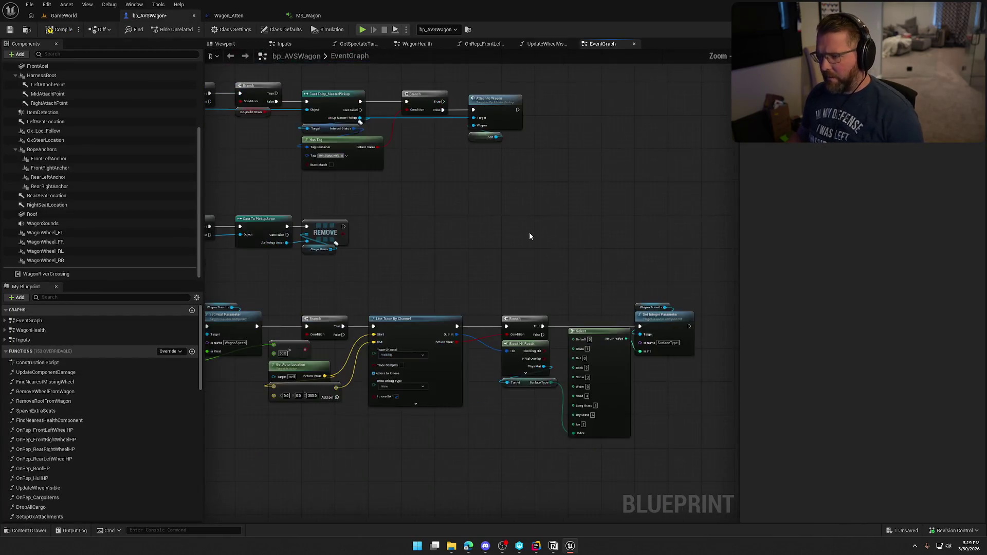
left_click_drag(618, 287, 523, 333)
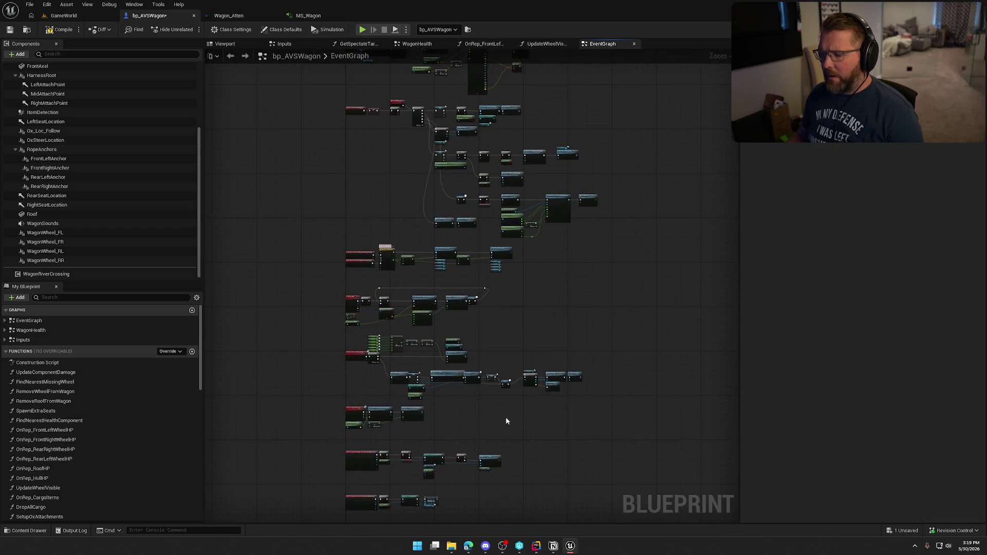
- Open the UpdateComponentDamage function graph, then bring up the Content Drawer
left_click(5, 330)
left_click(5, 321)
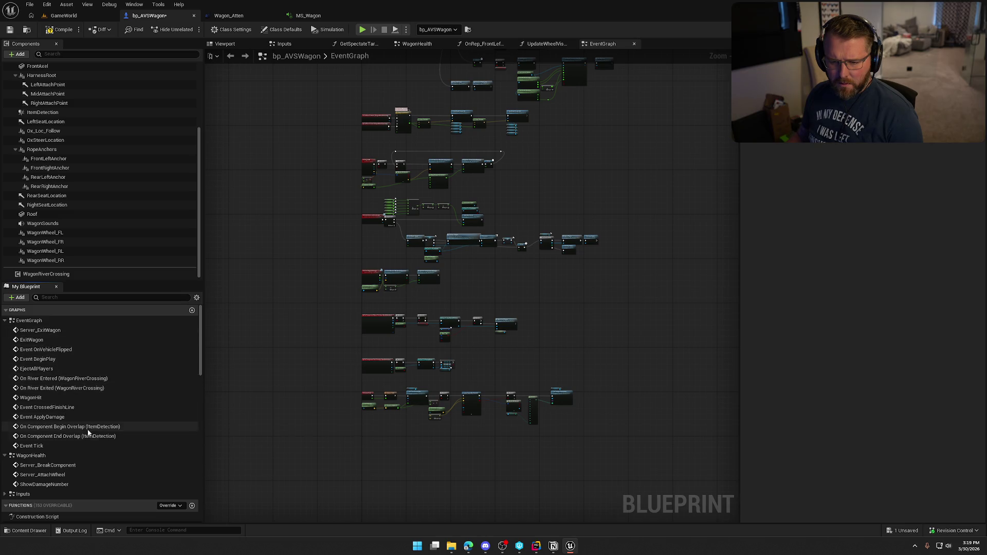
scroll(72, 442, "down", 4)
scroll(86, 469, "up", 1)
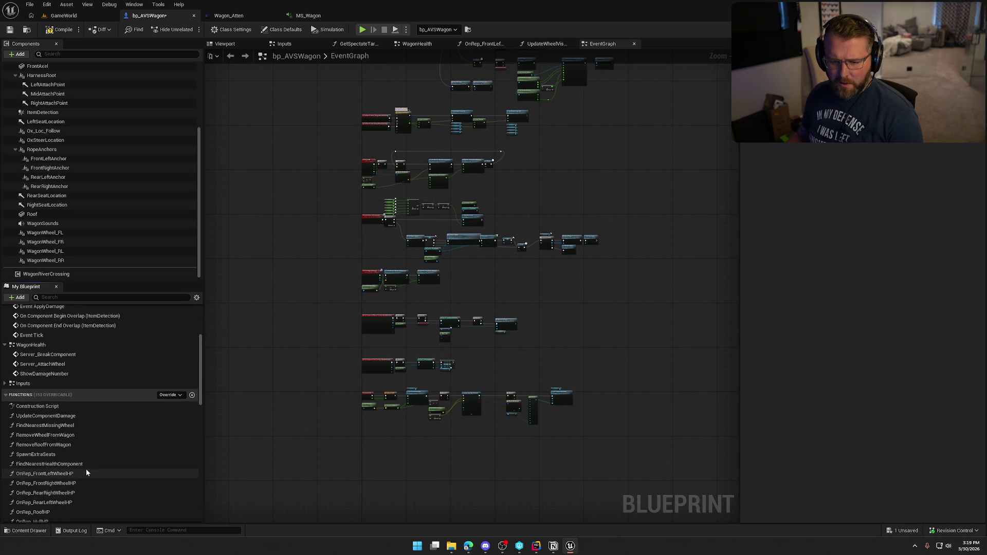
double_click(46, 416)
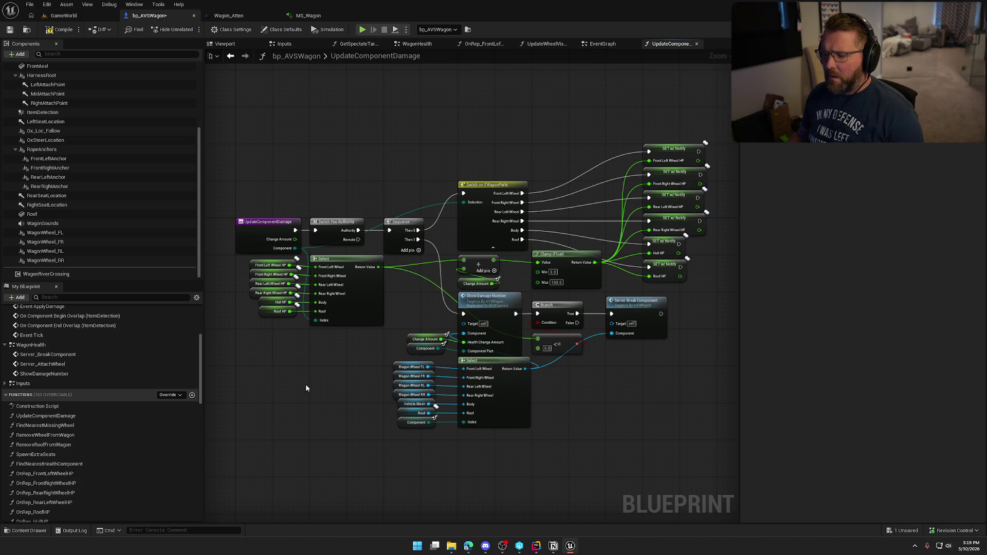
scroll(69, 420, "down", 2)
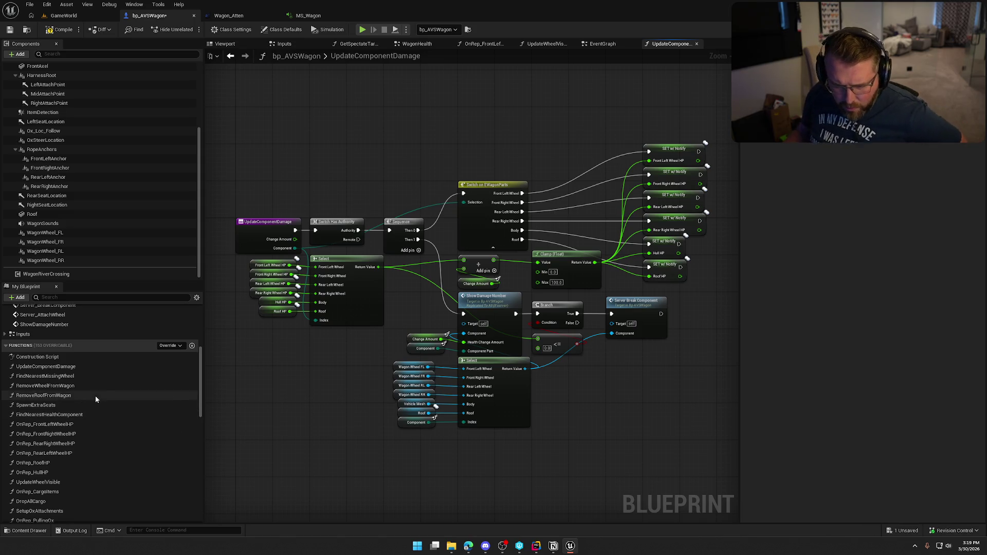
scroll(91, 400, "down", 1)
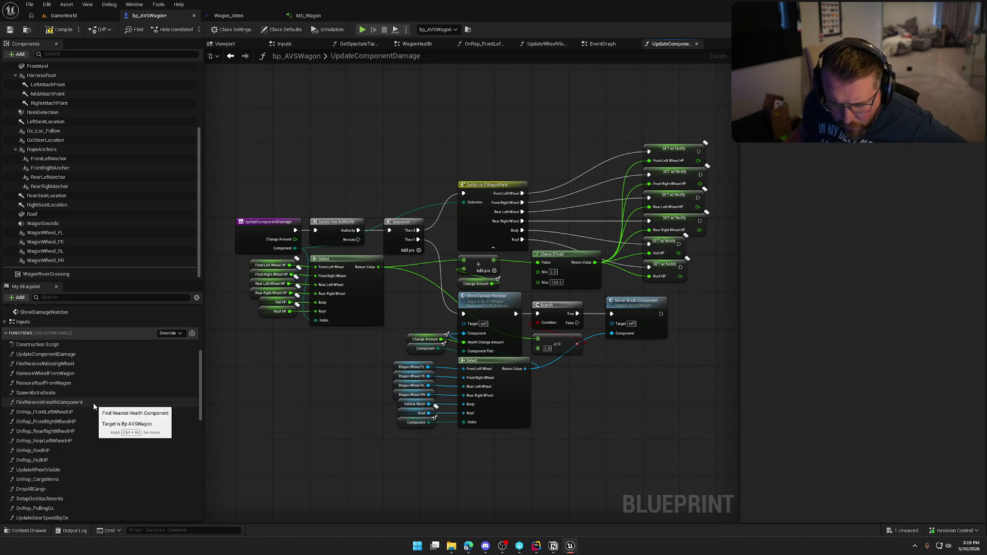
scroll(94, 406, "down", 2)
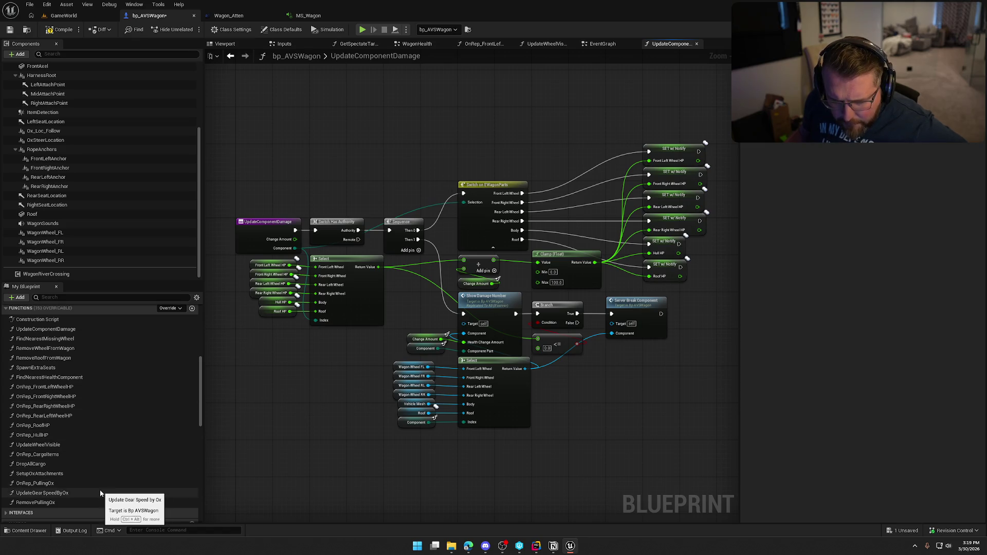
key("ctrl+space")
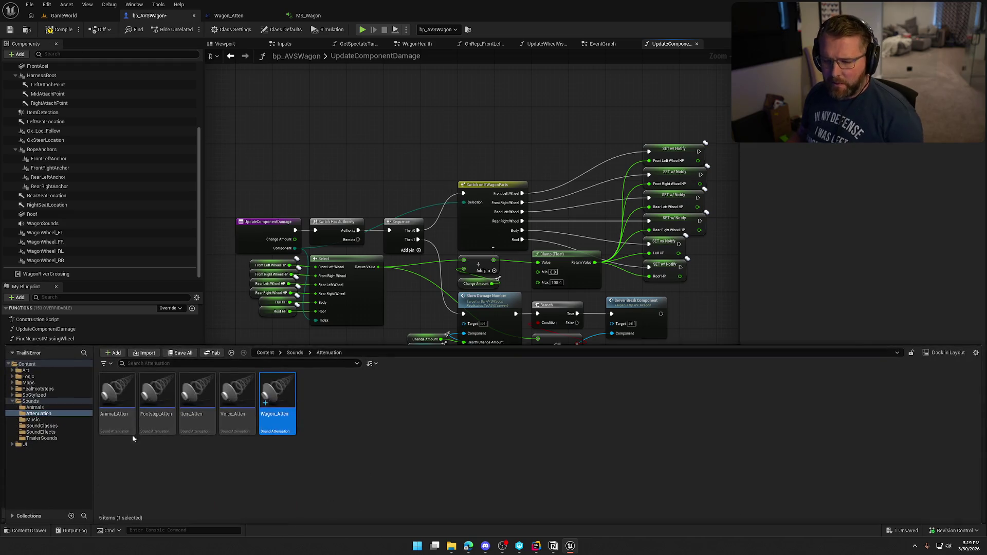
- Browse Logic > Interactables > Items and open the bp_Hammer blueprint
left_click(32, 378)
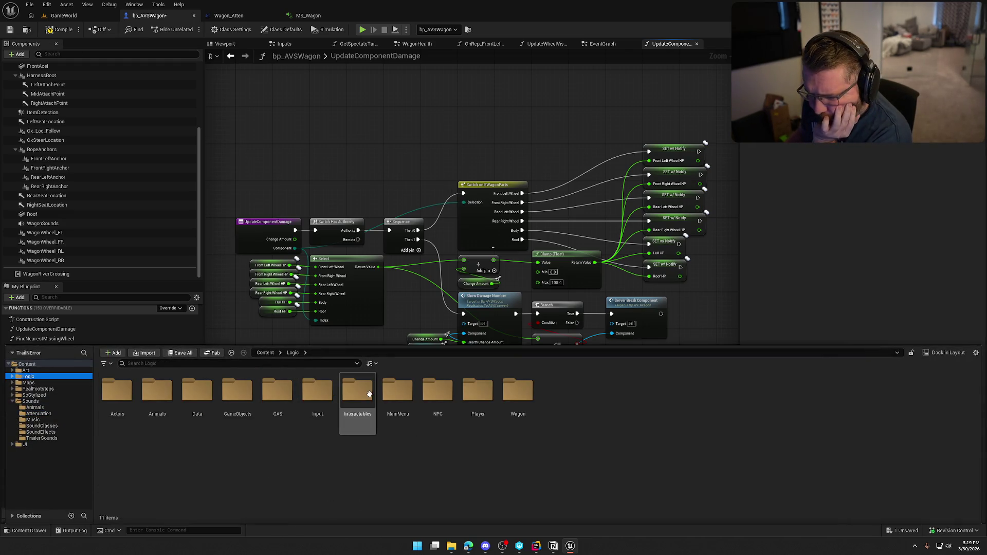
double_click(357, 398)
double_click(125, 397)
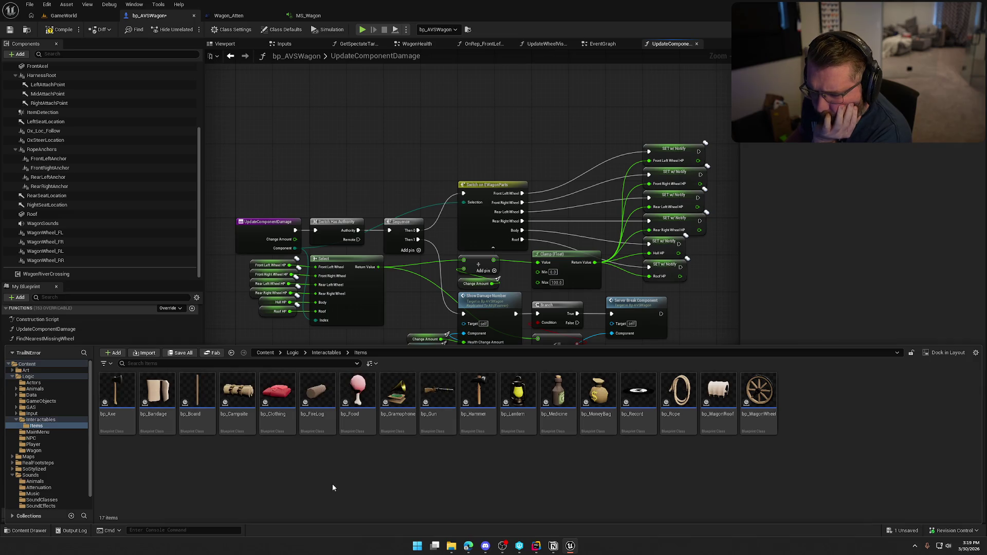
left_click(473, 411)
double_click(473, 411)
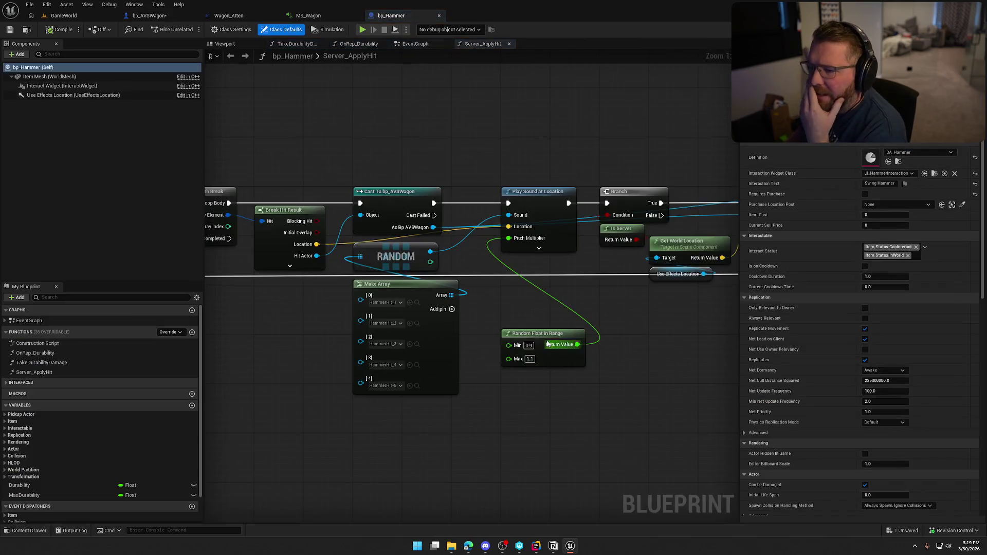
- Tidy the Random Float in Range node and inspect the FindNearestHealthComponent function's Cast, Branch and Distance nodes
left_click_drag(540, 329, 543, 266)
left_click(397, 376)
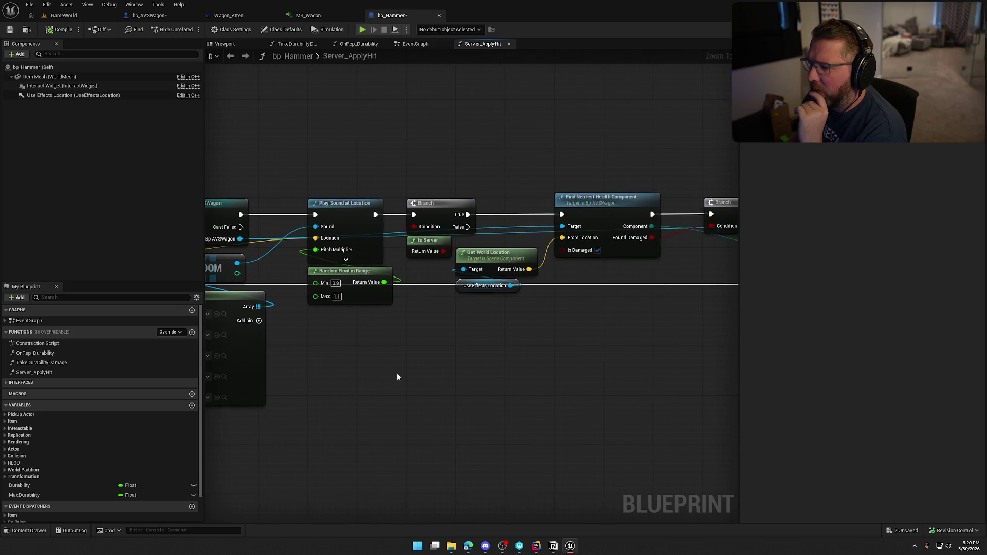
mouse_move(488, 380)
left_mouse_down()
mouse_move(617, 383)
mouse_move(438, 390)
left_mouse_up()
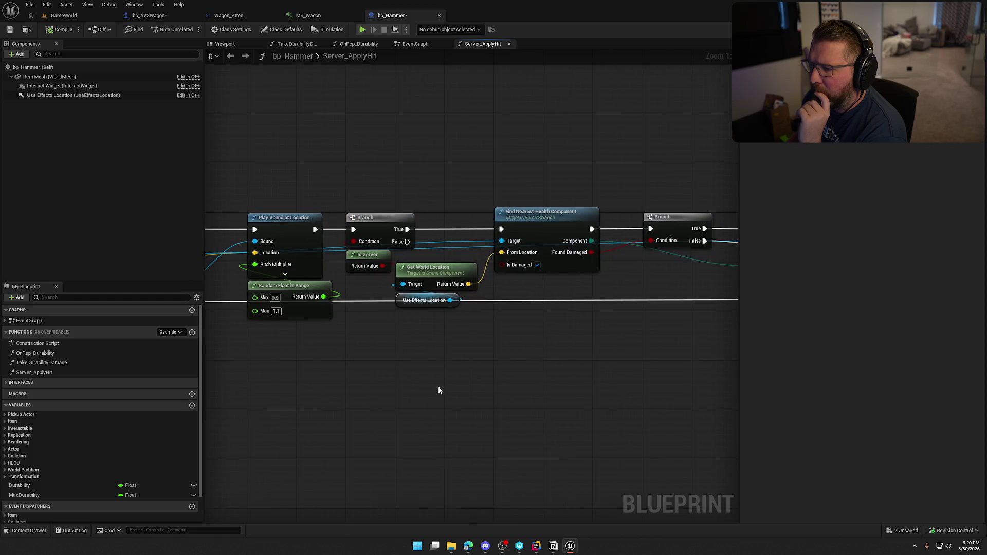
mouse_move(552, 356)
left_mouse_down()
mouse_move(381, 347)
mouse_move(639, 329)
left_mouse_up()
double_click(585, 189)
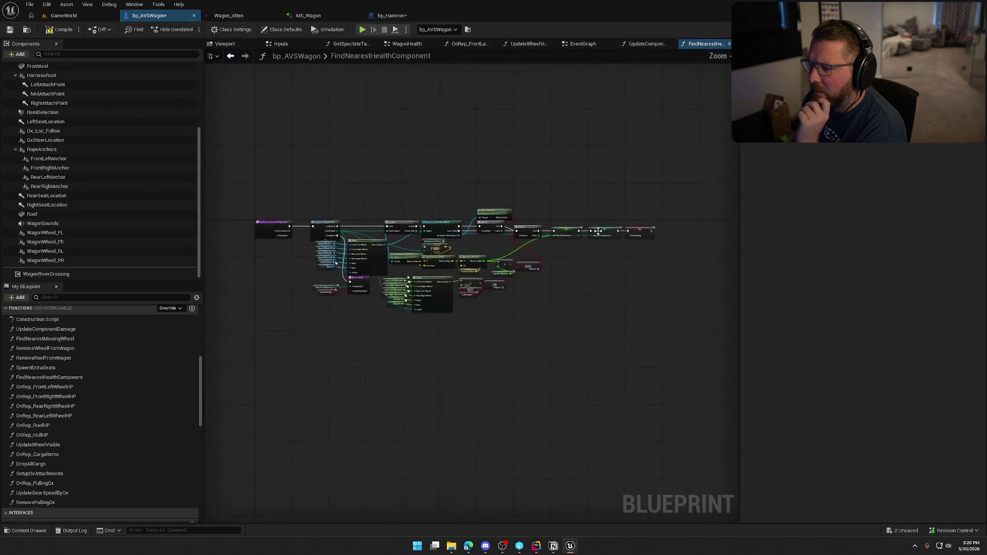
scroll(385, 329, "up", 5)
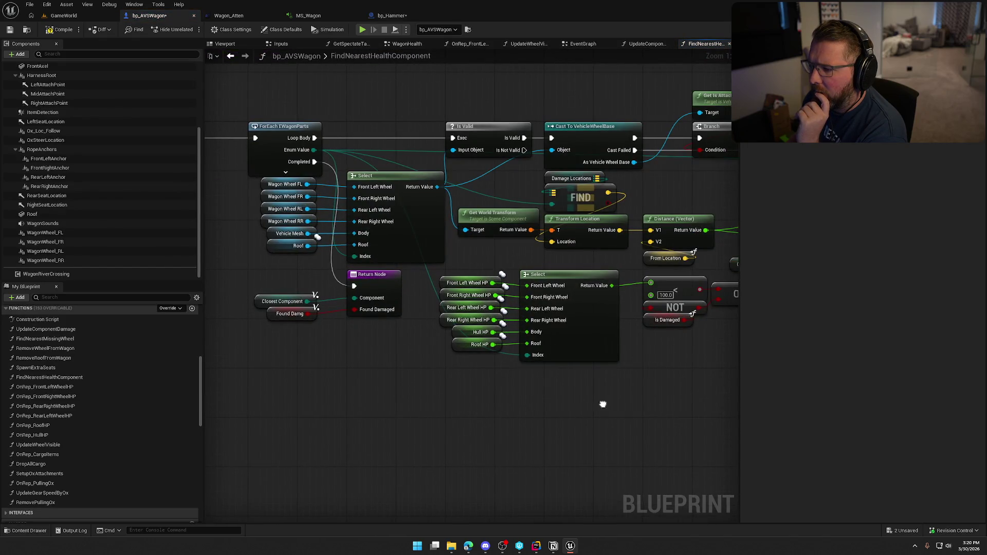
mouse_move(602, 403)
left_mouse_down()
mouse_move(216, 411)
mouse_move(543, 354)
mouse_move(799, 407)
left_mouse_up()
mouse_move(514, 240)
left_mouse_down()
mouse_move(489, 407)
mouse_move(522, 410)
mouse_move(204, 401)
mouse_move(454, 413)
left_mouse_up()
- From Server_ApplyHit, open the wagon's UpdateComponentDamage, then OnRep_FrontRightWheelHP, then UpdateWheelVisible
left_click(230, 58)
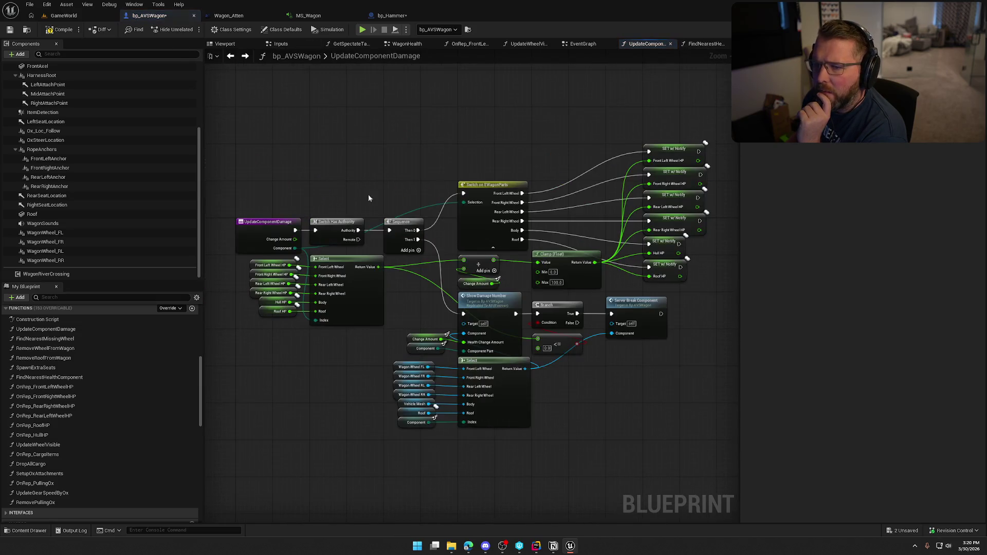
left_click_drag(397, 14, 396, 15)
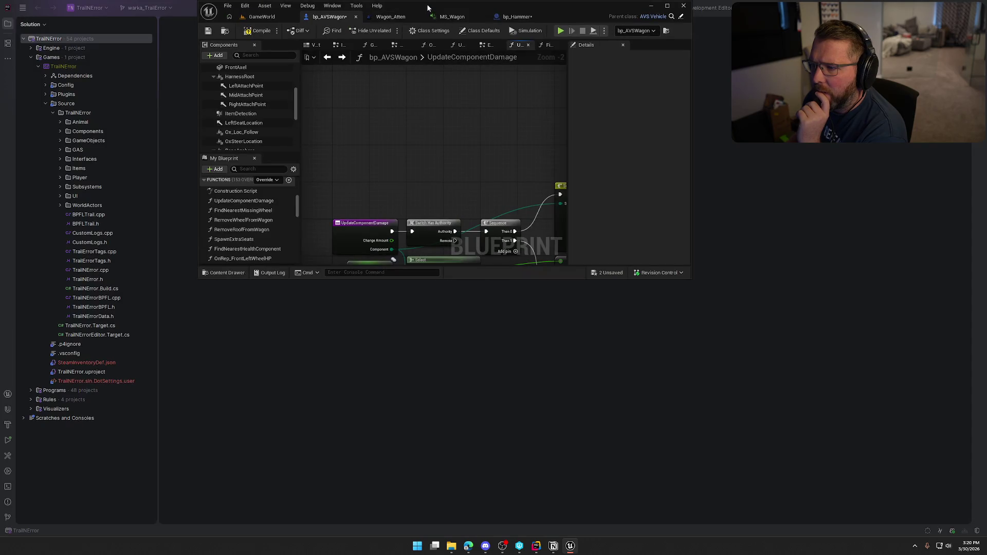
double_click(397, 15)
left_click(391, 15)
left_click_drag(654, 333, 405, 319)
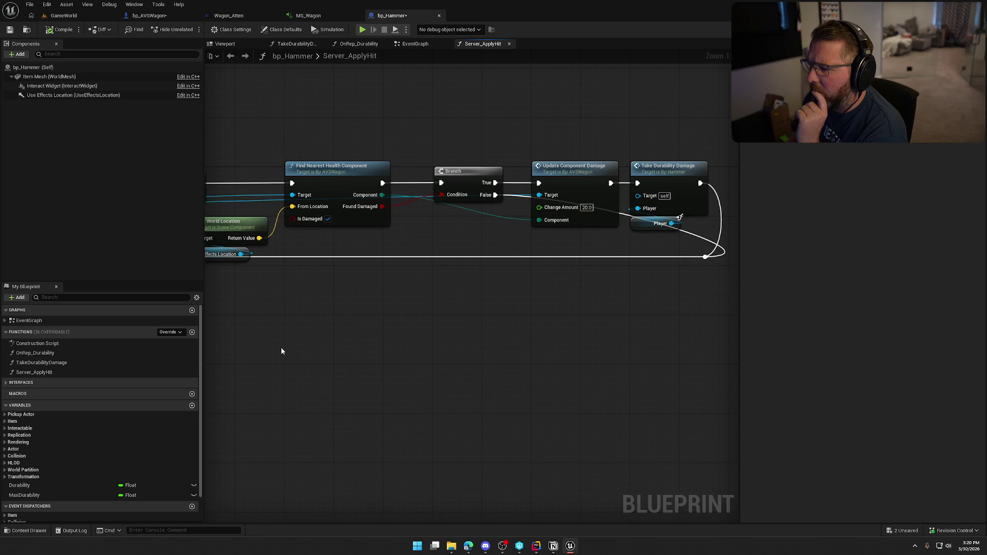
double_click(565, 183)
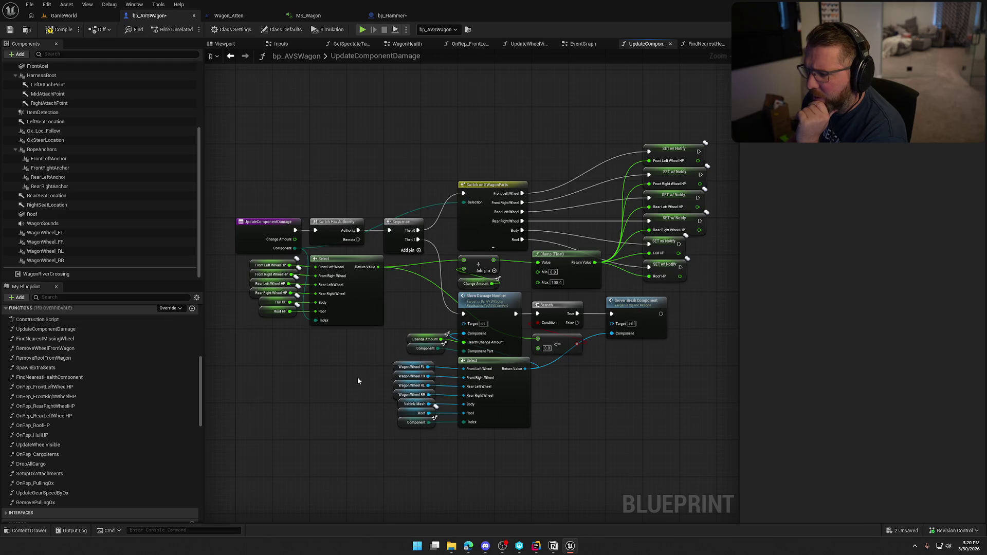
double_click(77, 396)
double_click(526, 305)
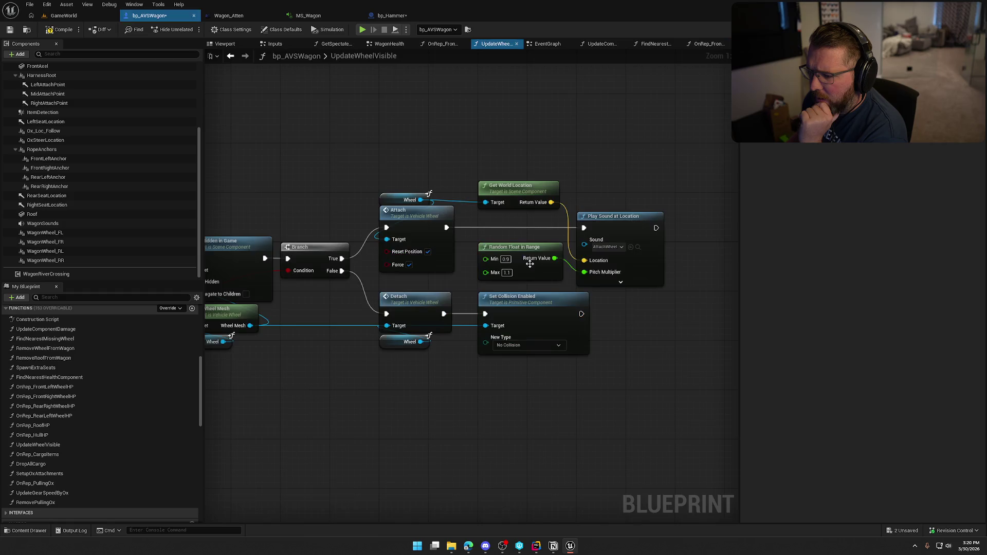
- Review UpdateWheelVisible's attach, Play Sound, Set Collision and NOT nodes and its Health and Wheel inputs
mouse_move(462, 423)
left_mouse_down()
mouse_move(763, 371)
mouse_move(746, 377)
left_mouse_up()
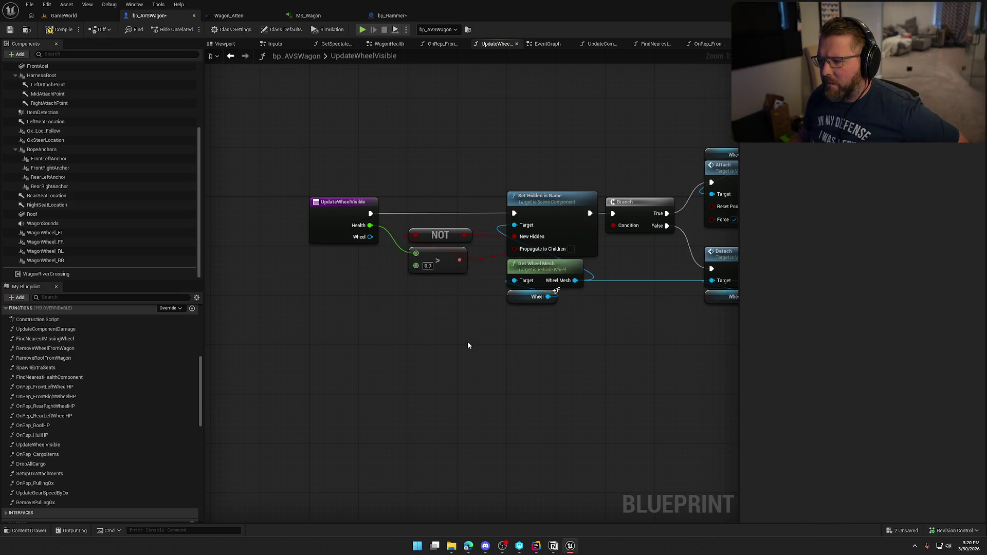
left_click_drag(467, 341, 360, 323)
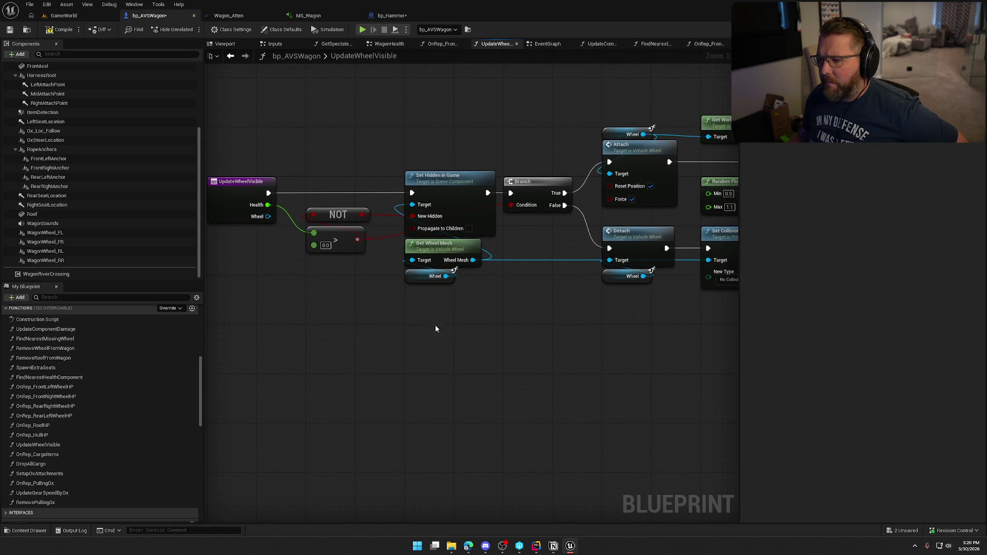
left_click_drag(434, 324, 267, 344)
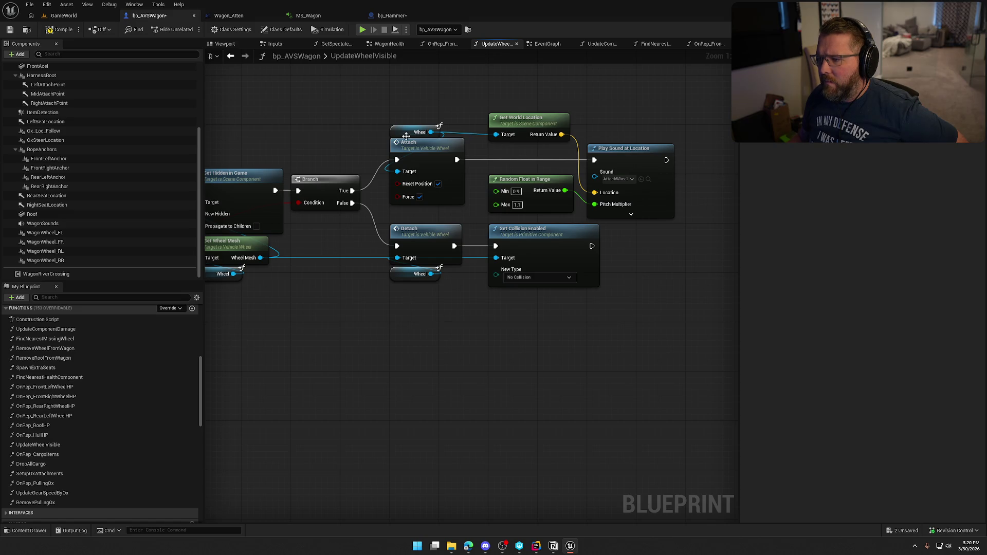
left_click_drag(642, 110, 555, 137)
left_click_drag(307, 129, 566, 216)
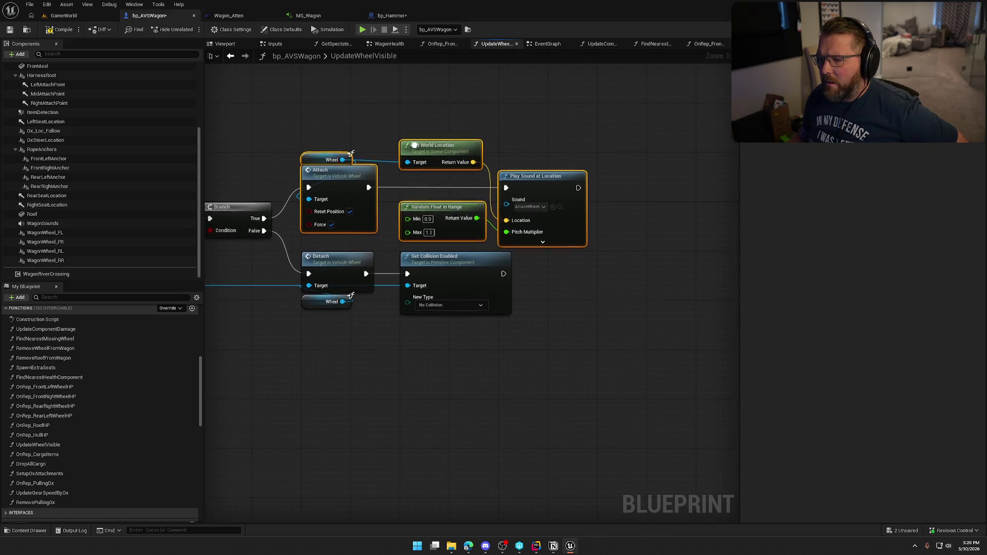
mouse_move(415, 145)
left_mouse_down()
mouse_move(615, 140)
mouse_move(474, 145)
left_mouse_up()
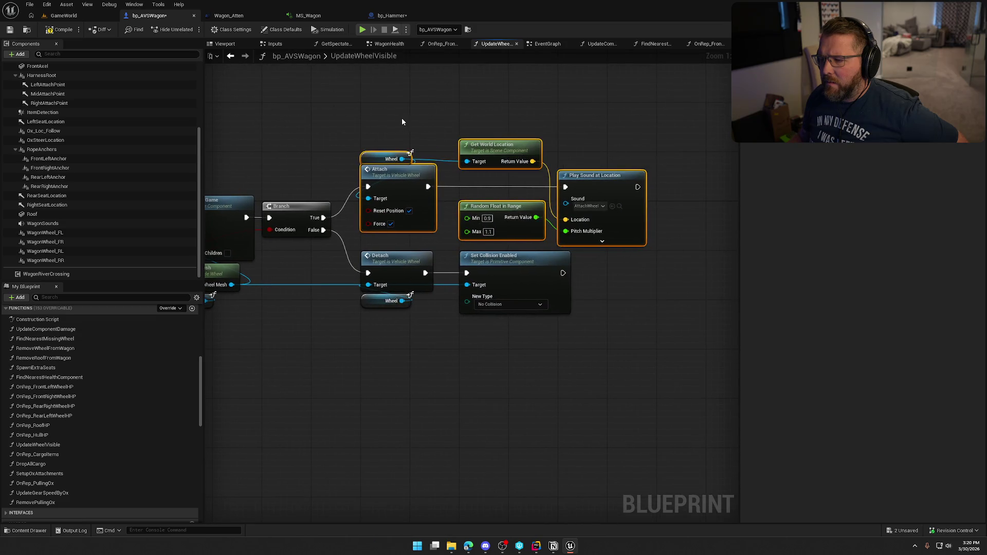
mouse_move(402, 121)
left_mouse_down()
mouse_move(656, 92)
mouse_move(467, 100)
mouse_move(544, 117)
left_mouse_up()
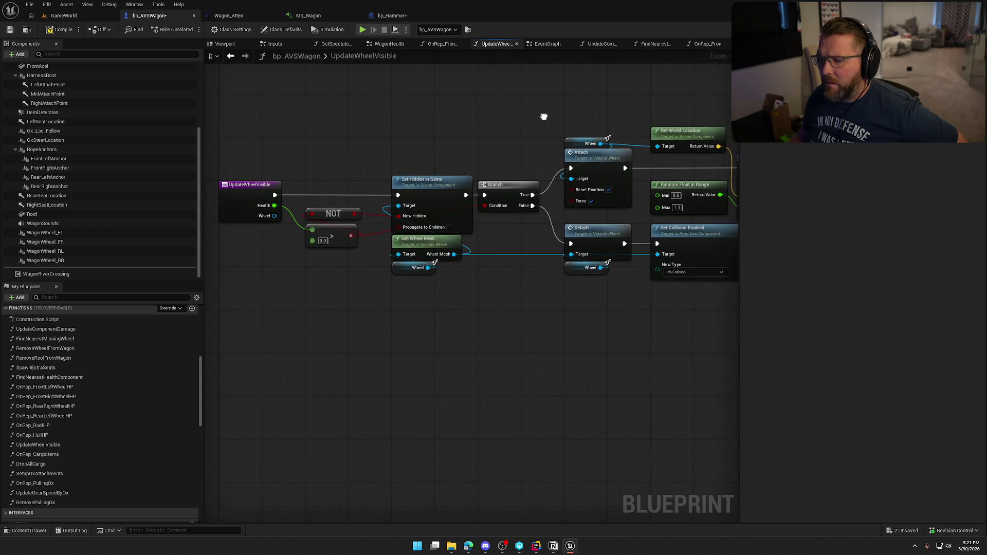
left_click(244, 195)
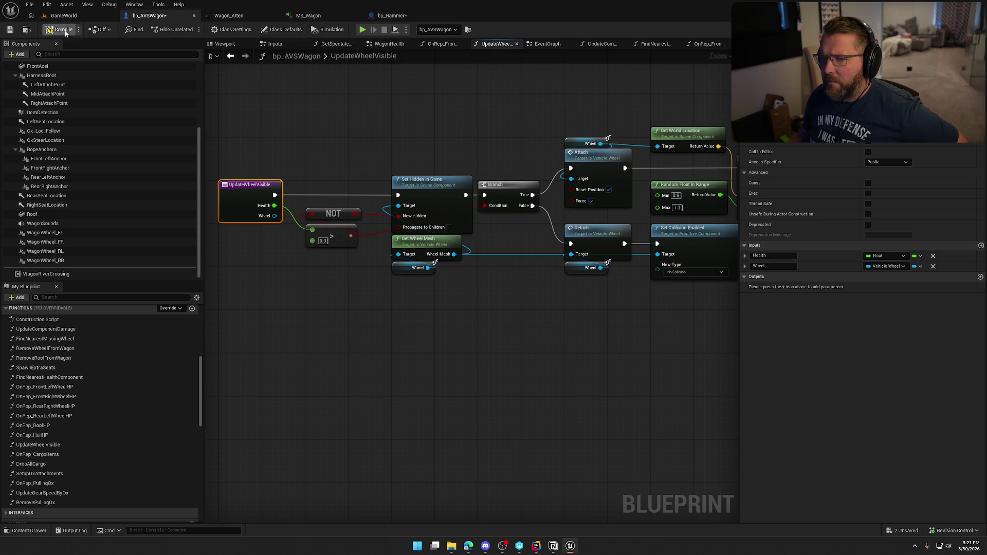
- Revisit OnRep_FrontRightWheelHP, then reopen UpdateWheelVisible centred on the attach and sound nodes
left_click(230, 58)
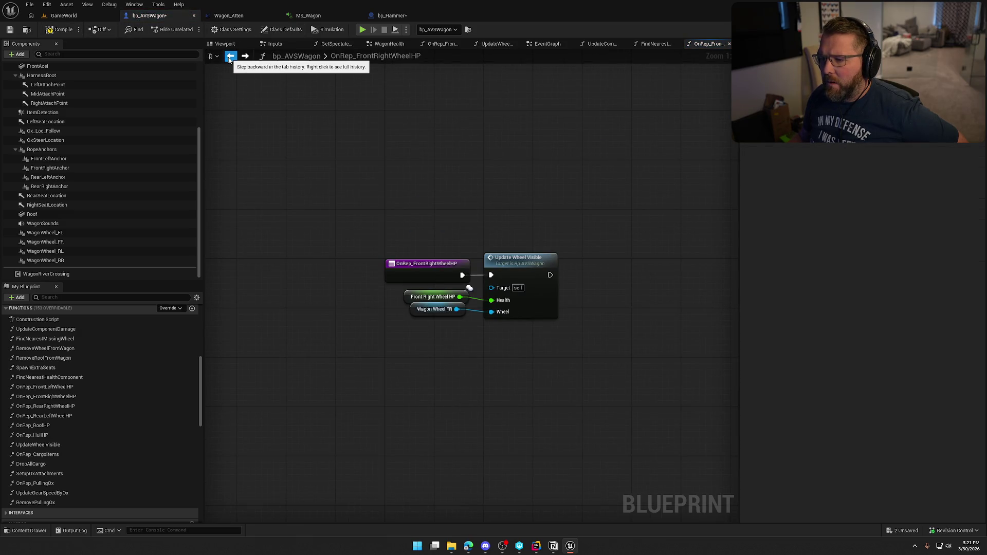
left_click_drag(366, 223, 577, 392)
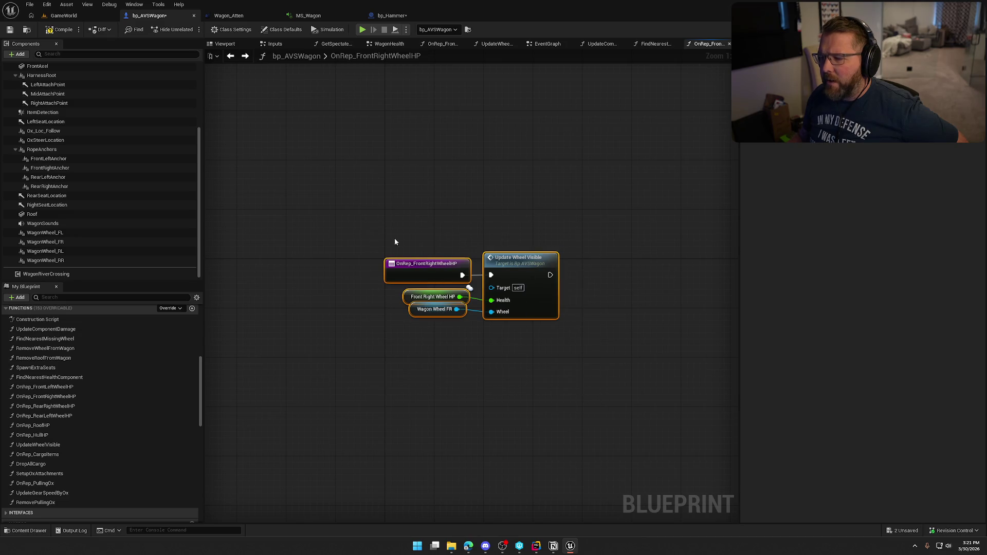
mouse_move(379, 215)
left_mouse_down()
mouse_move(480, 334)
mouse_move(445, 344)
mouse_move(475, 360)
left_mouse_up()
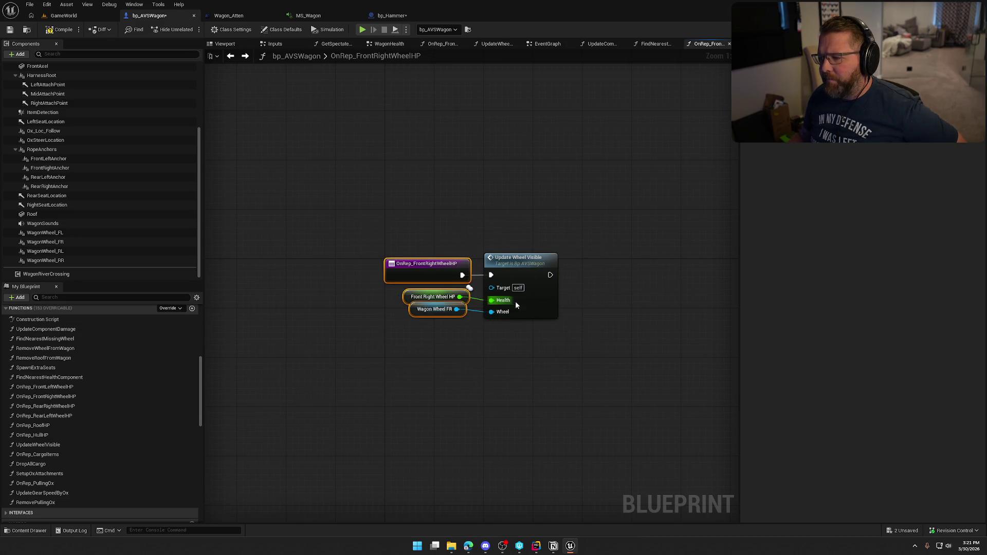
double_click(530, 262)
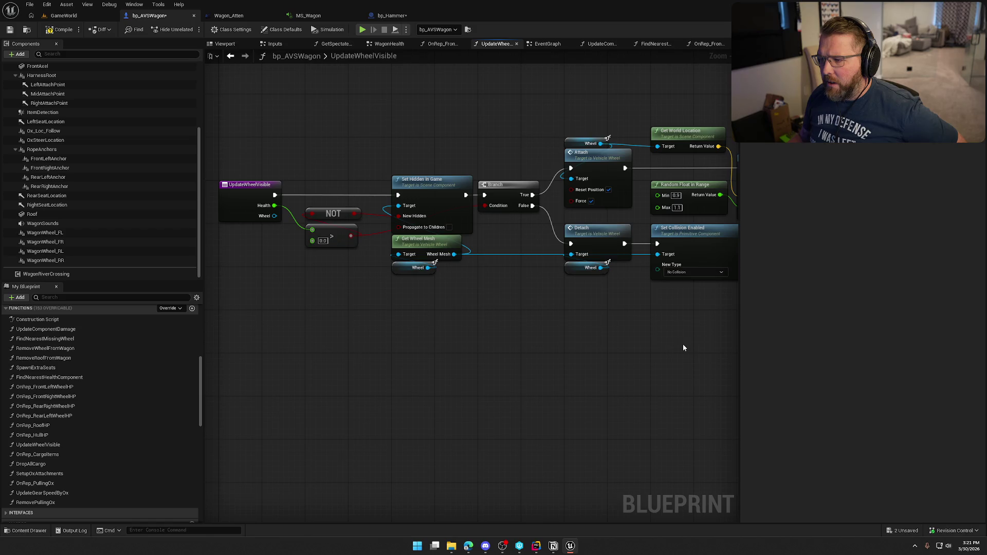
left_click_drag(683, 348, 344, 346)
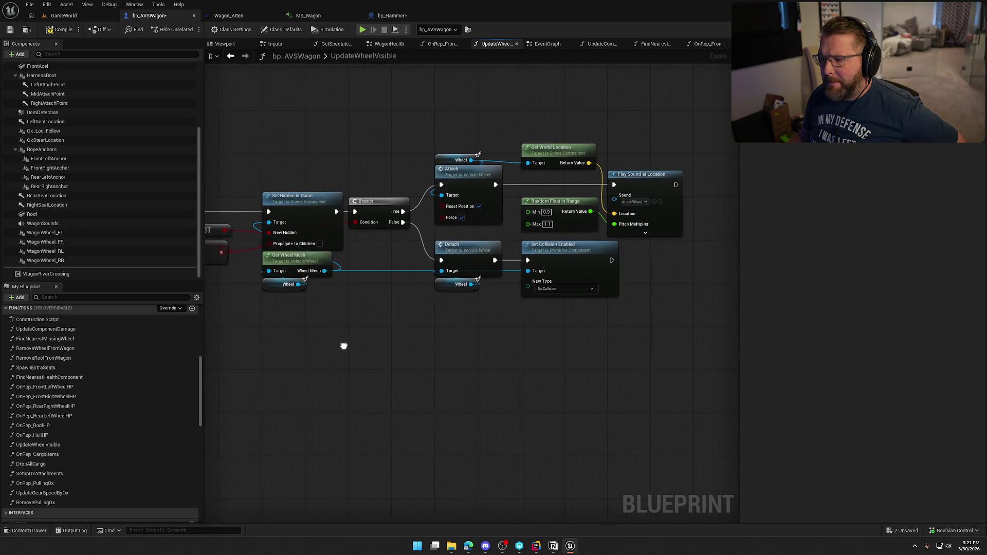
scroll(620, 236, "up", 1)
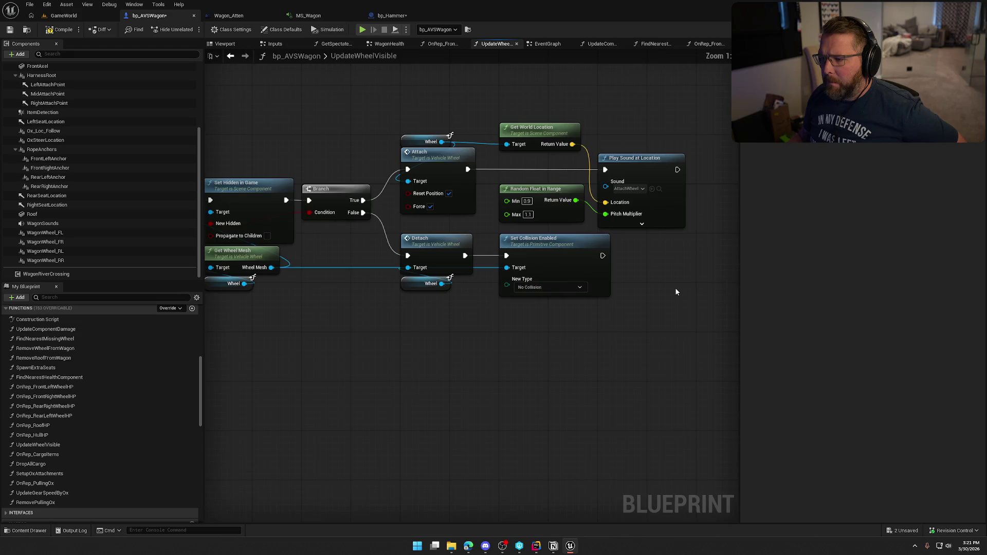
left_click_drag(674, 288, 623, 297)
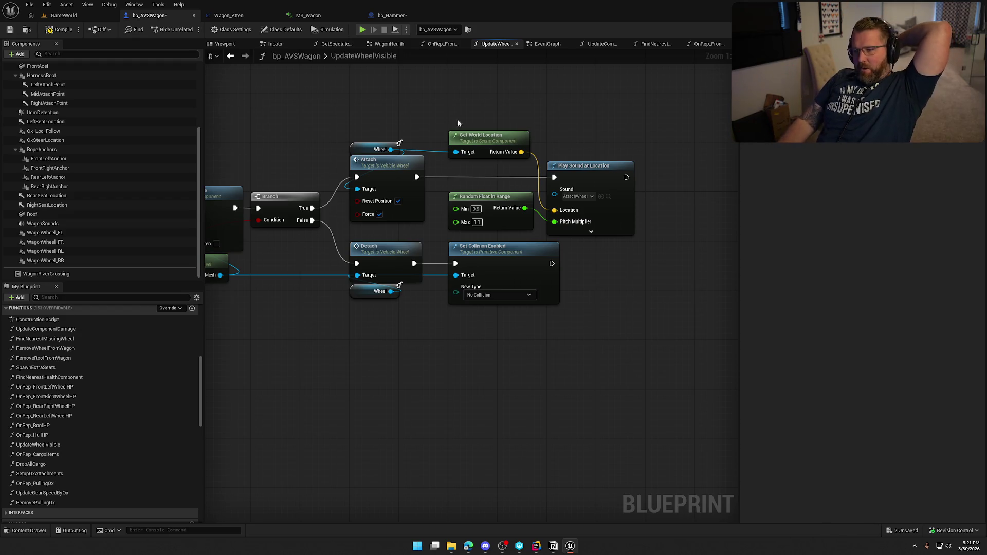
- Close bp_Hammer and select the bp_WagonWheel item near the cabin in GameWorld
left_click(392, 20)
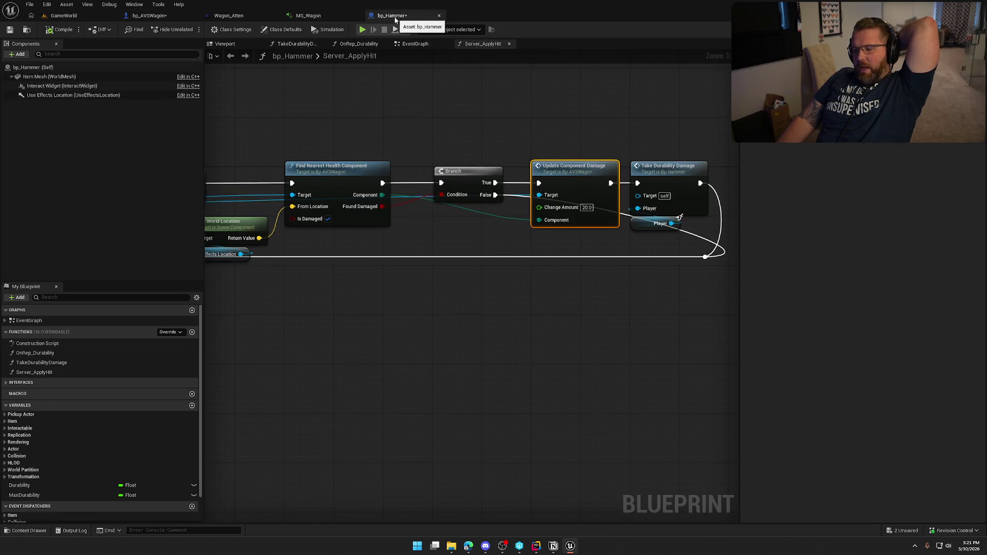
left_click(439, 16)
left_click(81, 15)
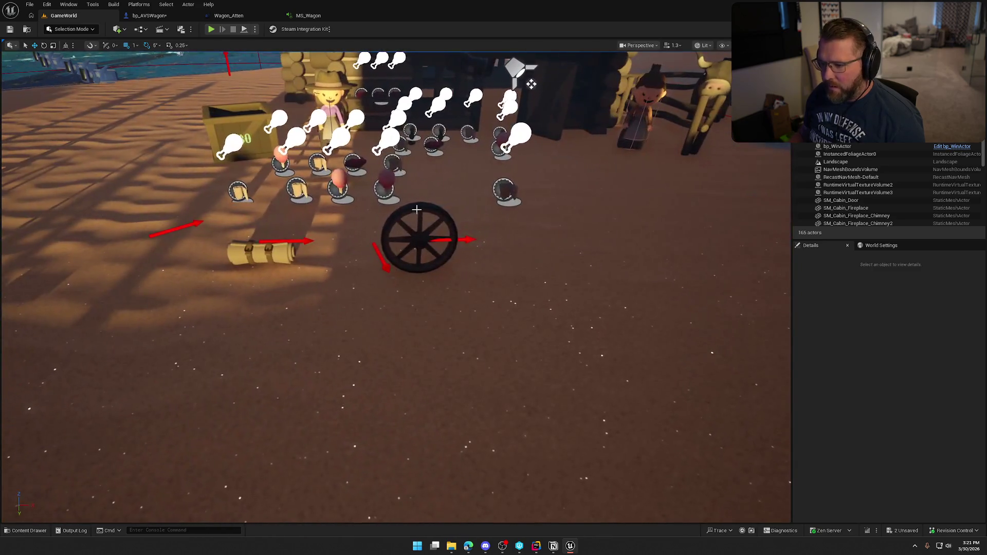
left_click(419, 237)
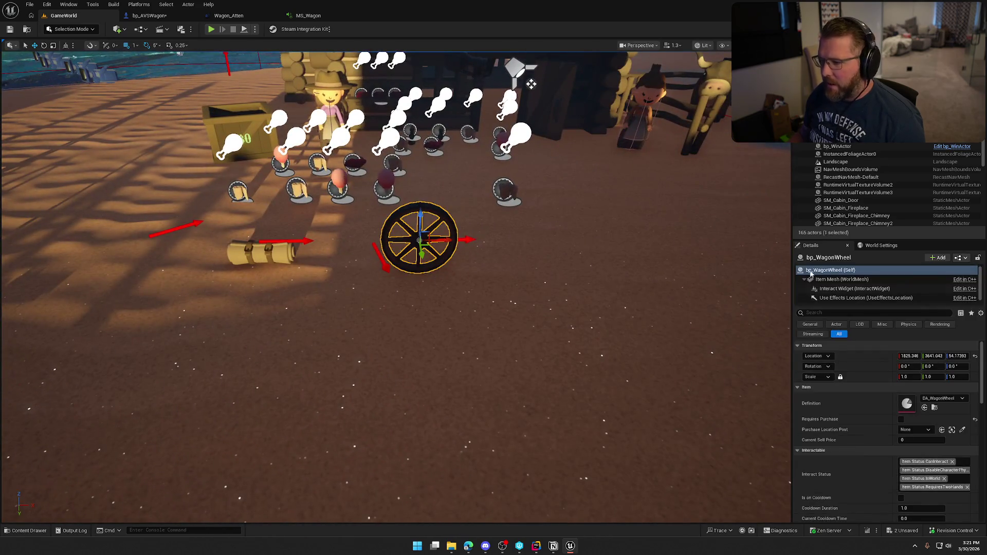
- Open bp_WagonWheel and review UseItem's Cast To bp_AVSWagon, Find Nearest Missing Wheel, Server Attach Wheel and Destroy Actor nodes
key("ctrl+e")
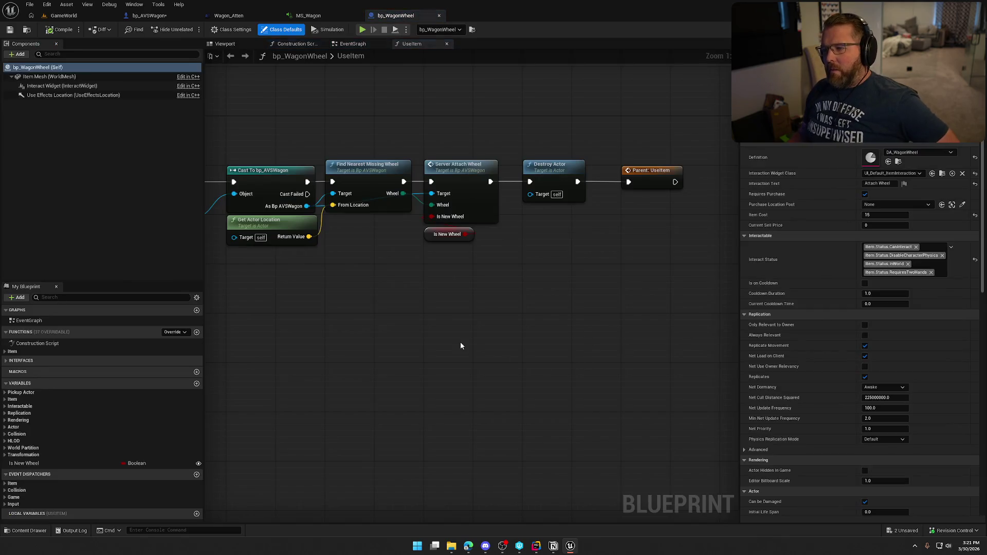
left_click_drag(421, 354, 308, 374)
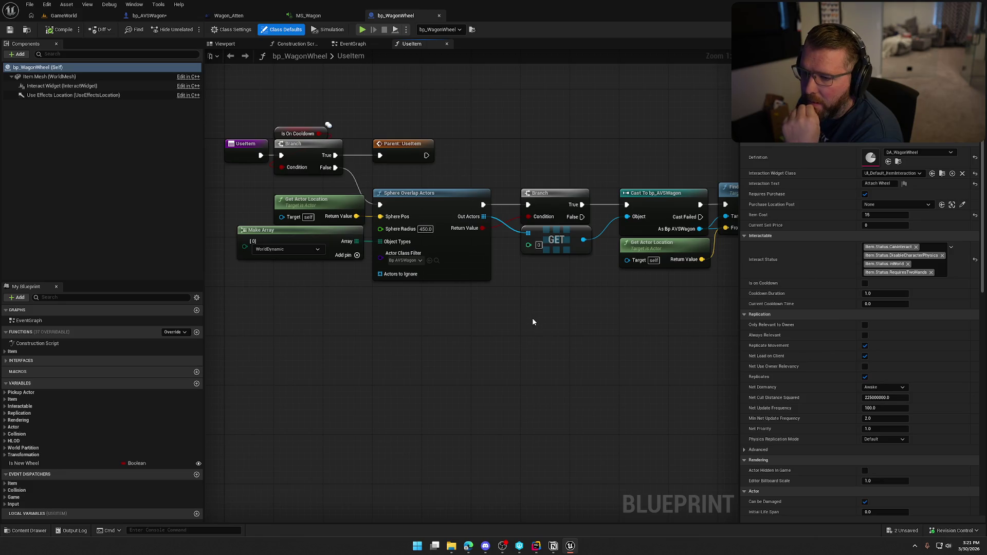
left_click_drag(532, 317, 501, 323)
left_click_drag(564, 326, 416, 329)
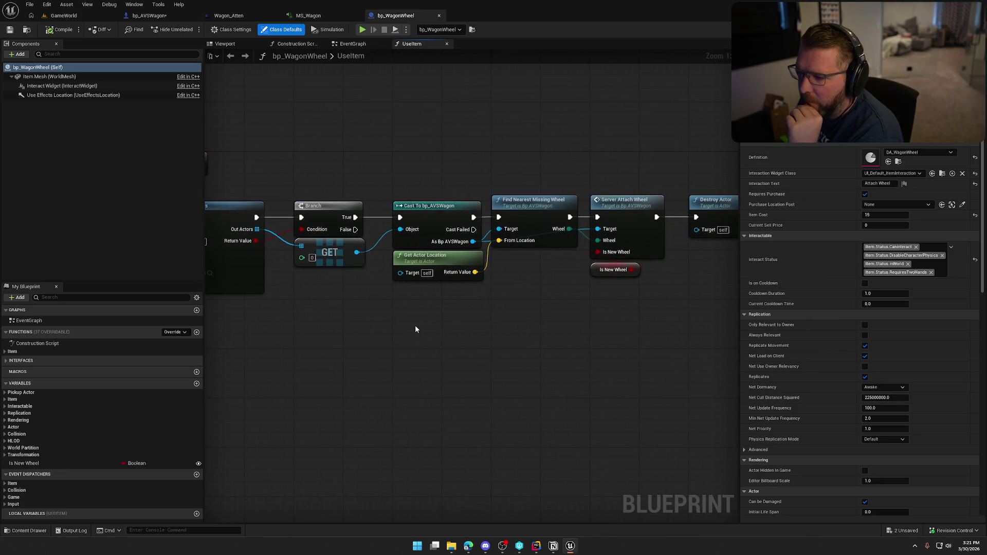
left_click_drag(541, 327, 372, 322)
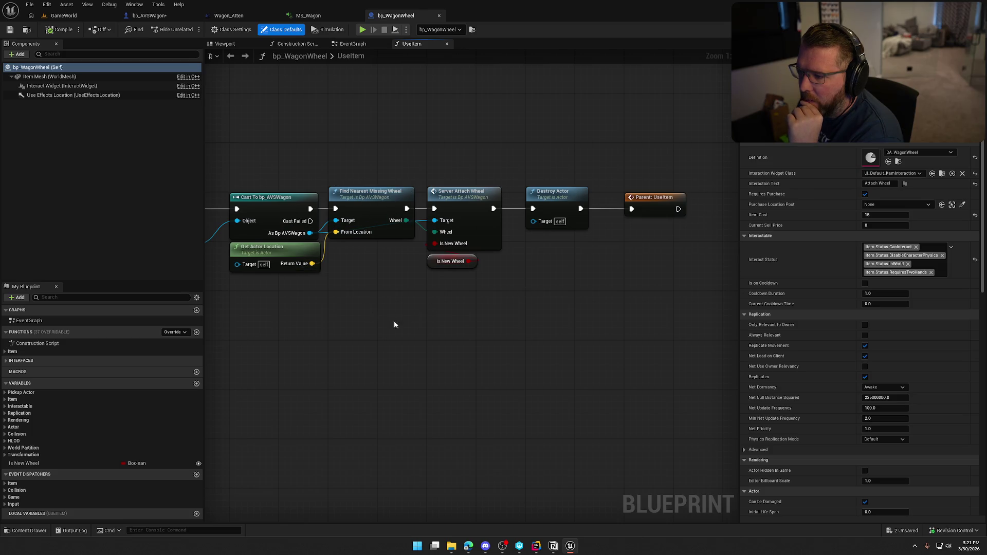
left_click_drag(650, 283, 523, 166)
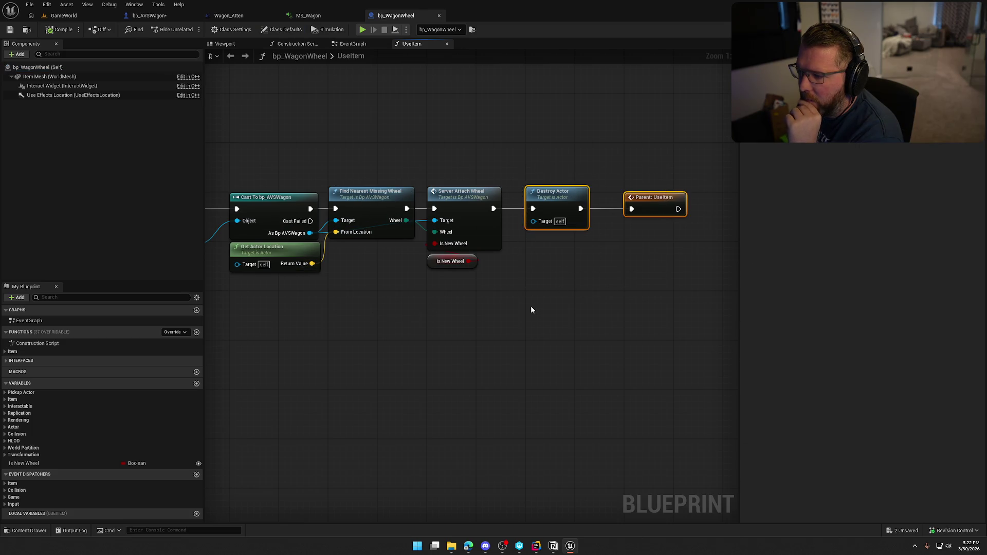
left_click(530, 305)
scroll(428, 329, "down", 3)
left_click_drag(427, 330, 619, 300)
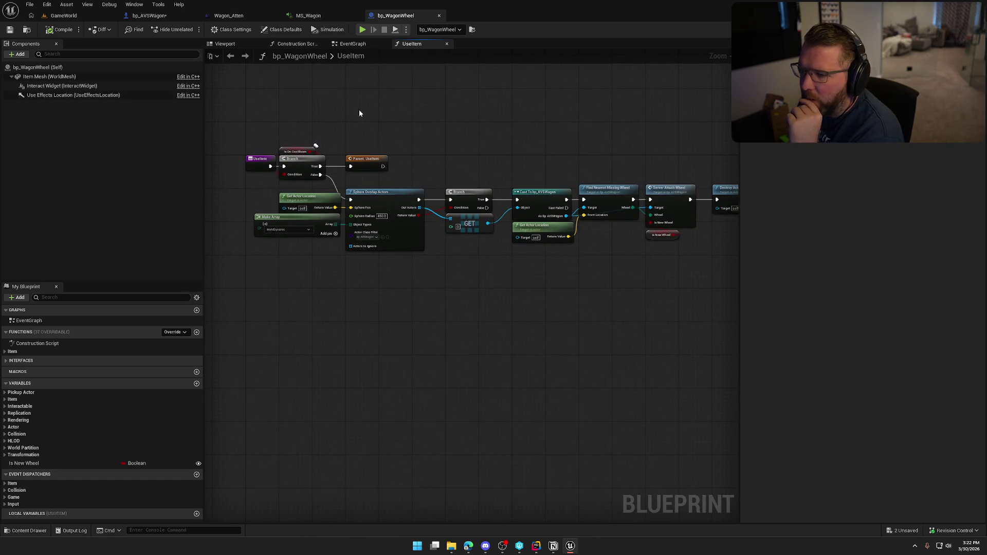
left_click(360, 46)
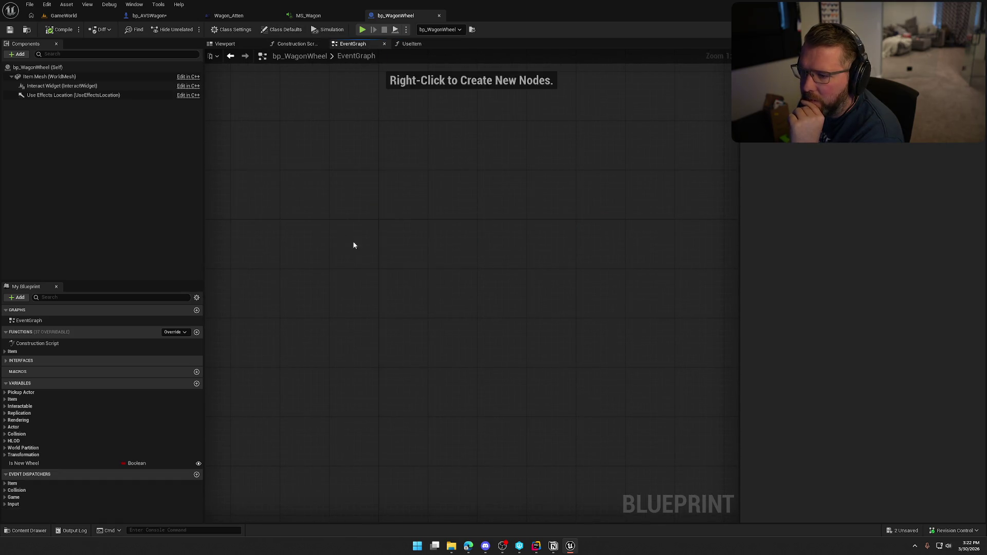
- Add an Event Destroyed node to bp_WagonWheel's EventGraph via the 'event de' node search
left_click(174, 334)
type("event de")
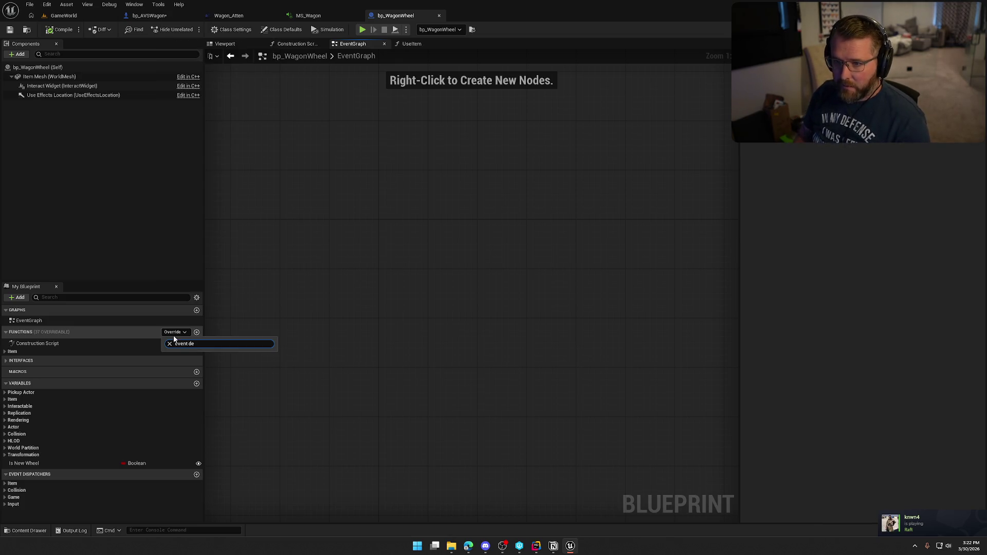
key("Escape")
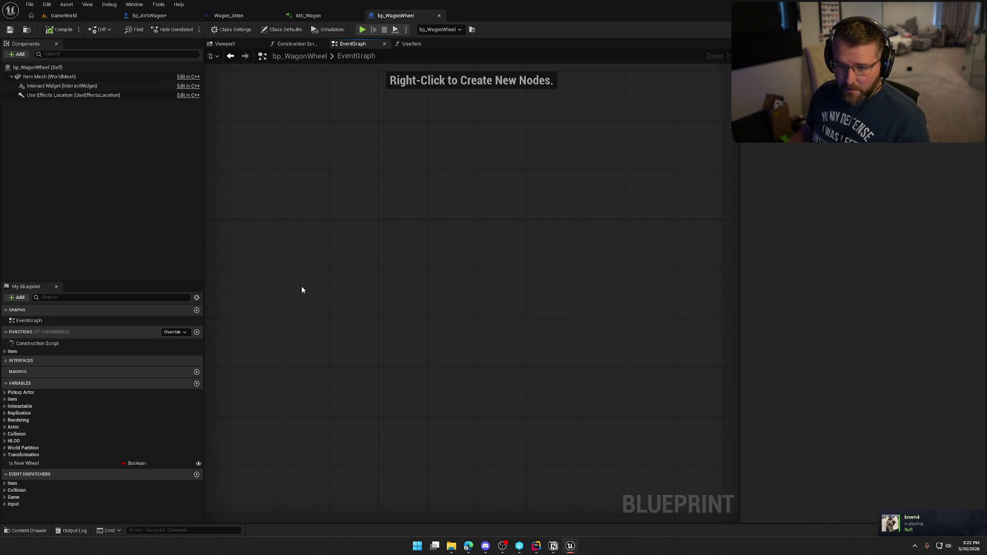
right_click(344, 252)
type("event des")
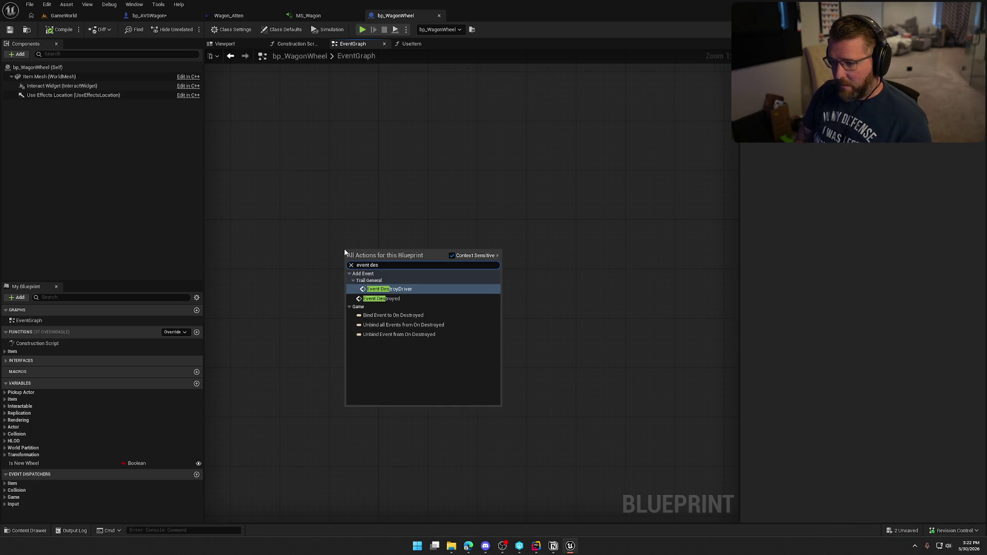
left_click(372, 298)
left_click_drag(375, 247, 412, 223)
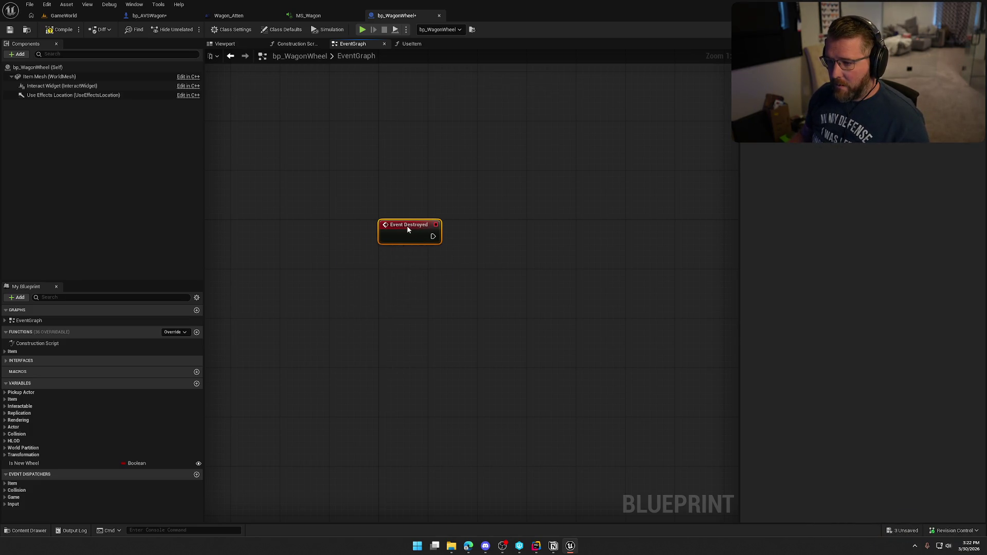
left_click(451, 103)
left_click(149, 15)
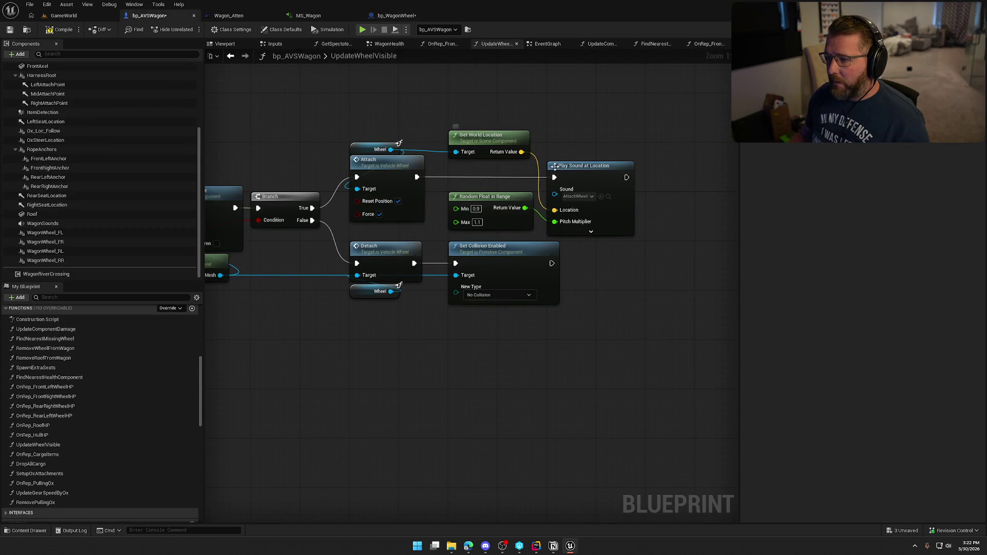
- Cut the Random Float in Range and Play Sound at Location nodes and delete the leftover Get World Location
left_click_drag(505, 176, 591, 213)
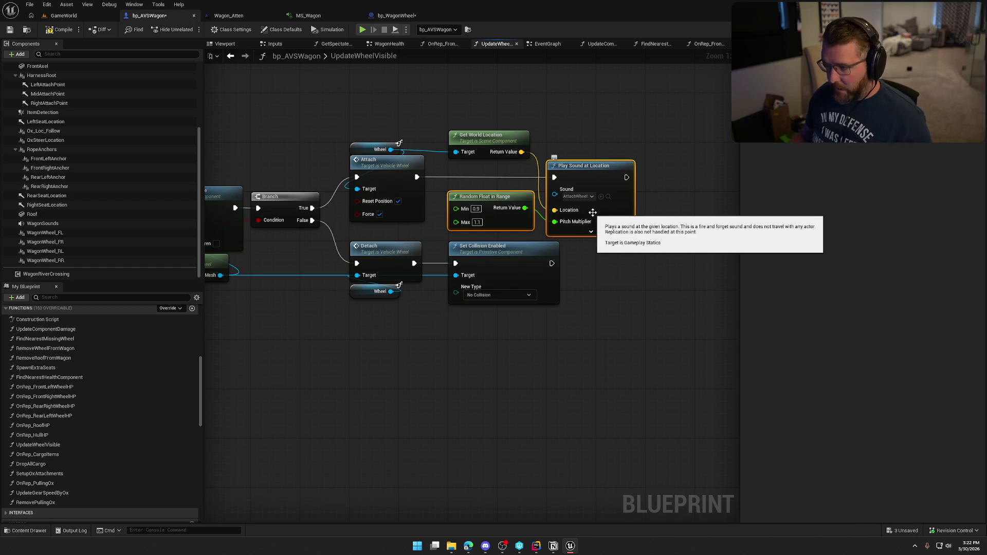
key("Delete")
left_click(497, 140)
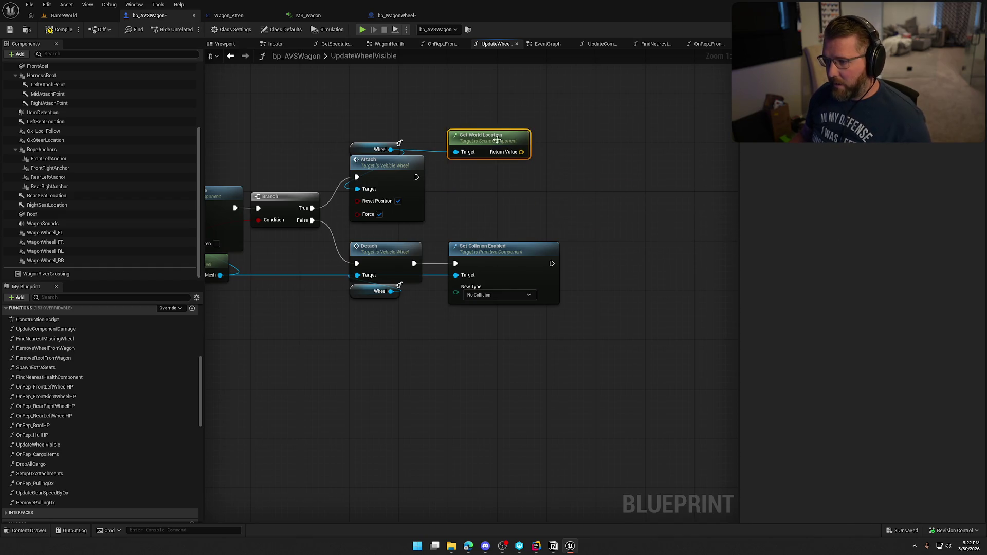
key("Delete")
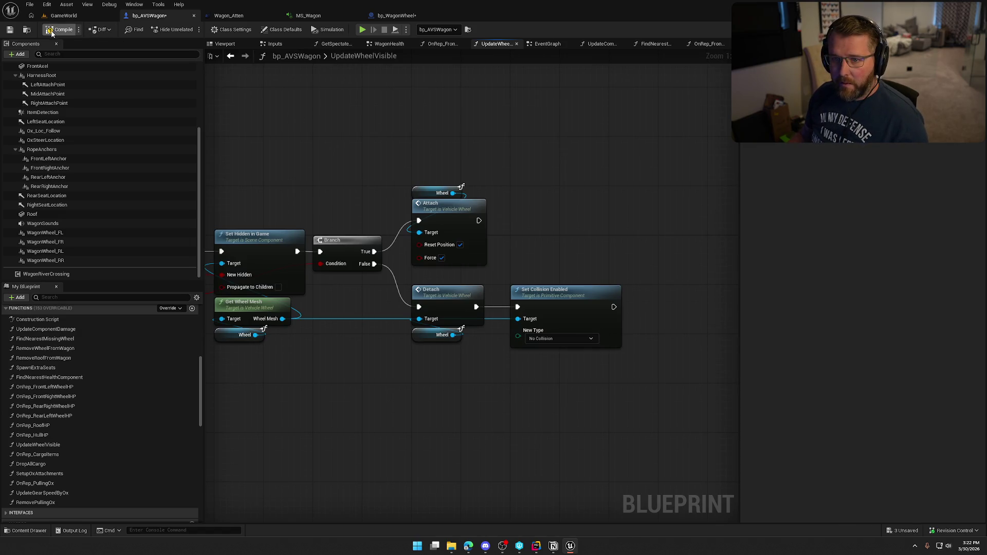
- Save bp_AVSWagon and paste the two sound nodes into bp_WagonWheel's EventGraph
key("ctrl+shift+s")
left_click(506, 357)
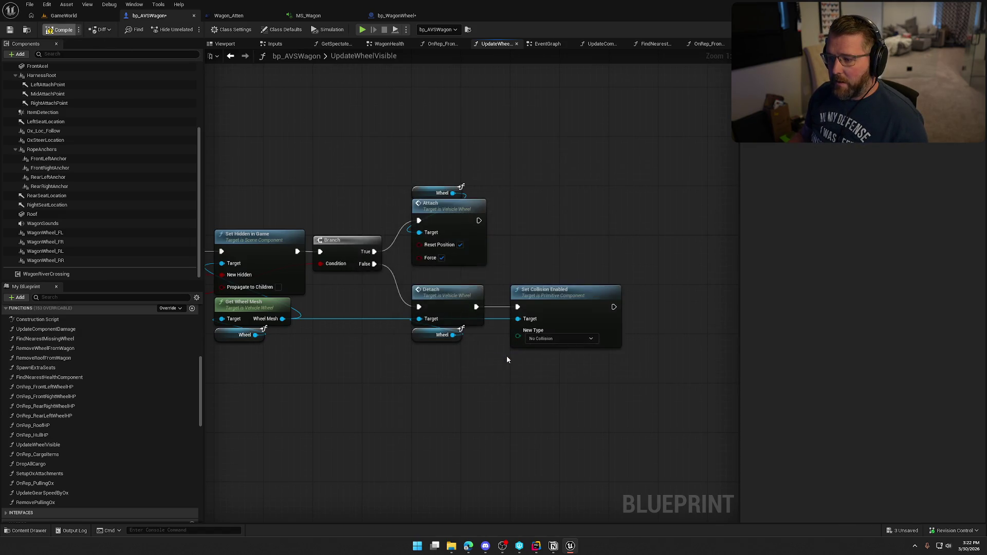
left_click(393, 16)
key("ctrl+v")
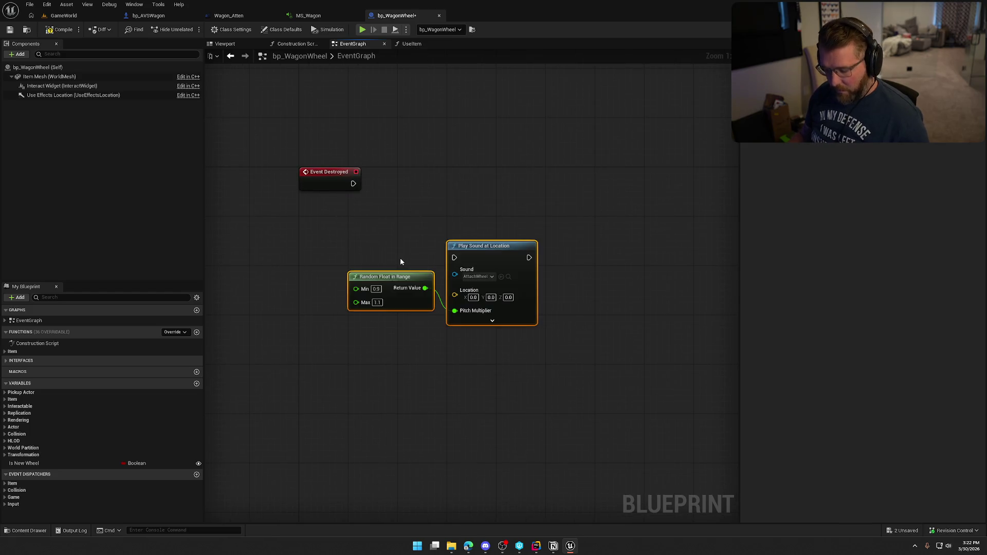
- Connect Event Destroyed to Play Sound at Location and place the sound nodes beside it
left_click_drag(454, 260, 357, 187)
left_click_drag(472, 255, 423, 177)
left_click(430, 311)
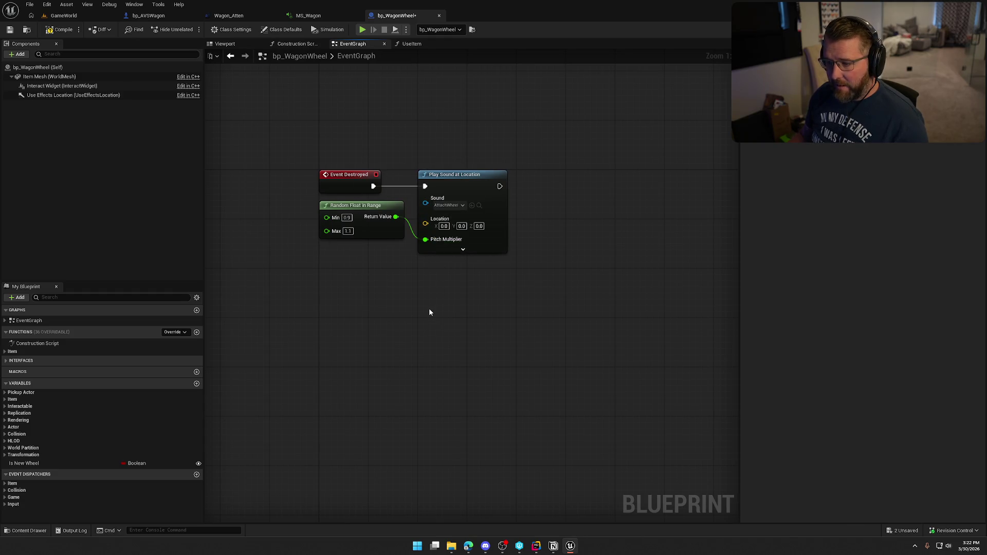
- Review the Branch and cast nodes in the wheel's UseItem function before returning to the EventGraph
left_click(404, 45)
scroll(611, 148, "up", 2)
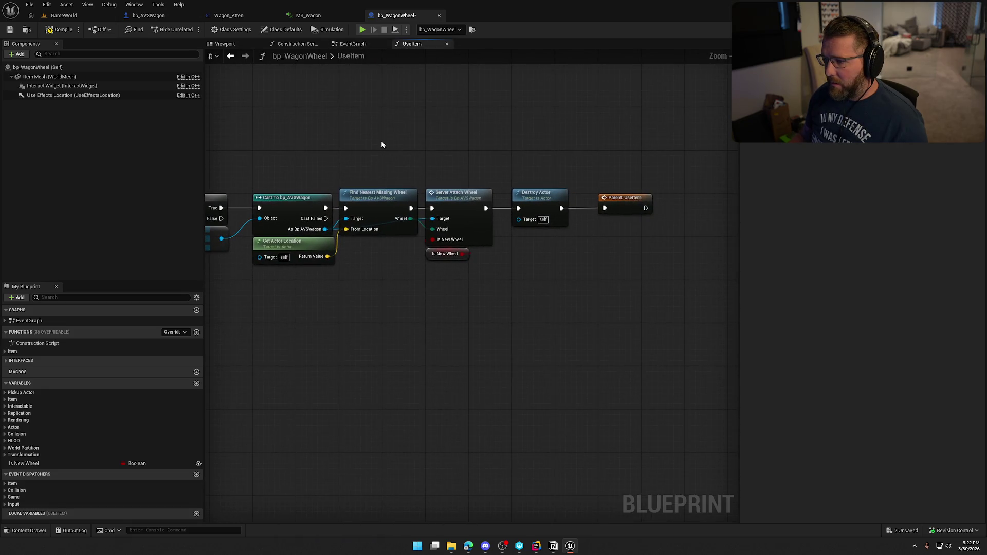
left_click_drag(381, 145, 498, 143)
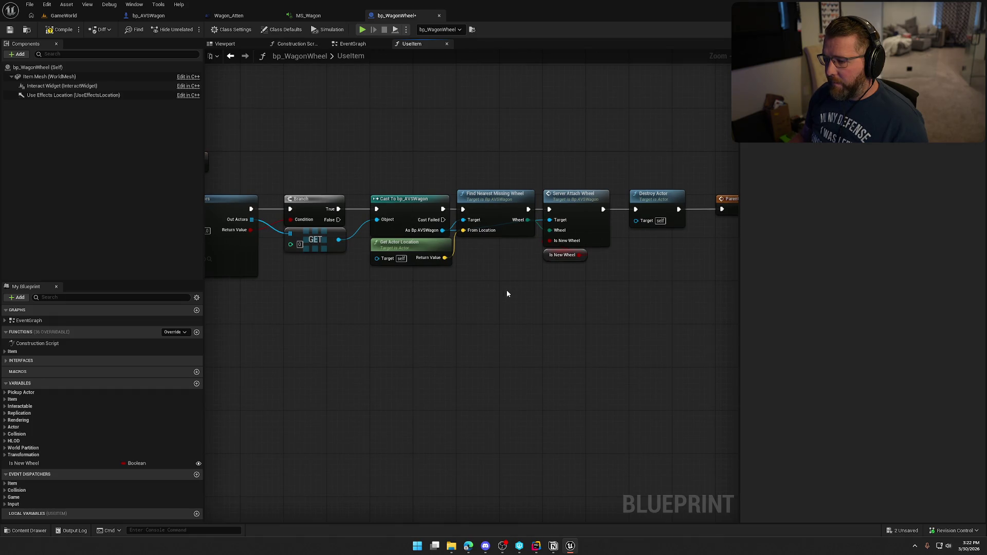
scroll(495, 293, "up", 1)
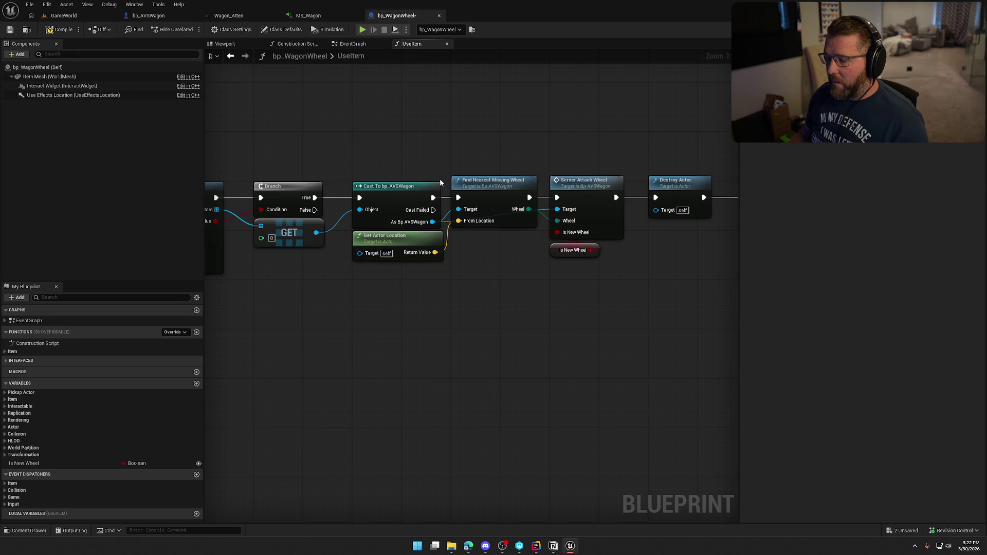
left_click(372, 44)
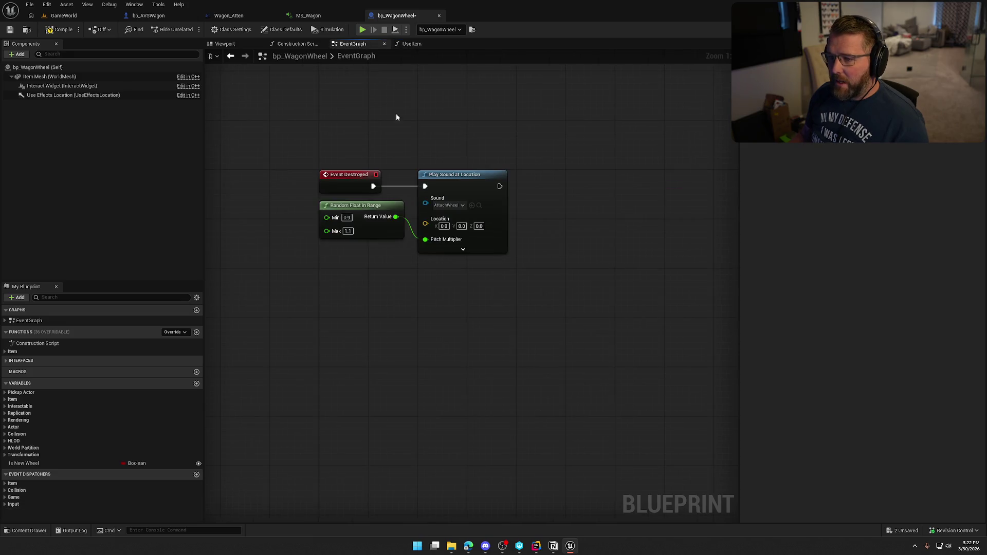
- Add a Get Actor Location node feeding the Play Sound at Location node's Location input
right_click(335, 255)
type("get actor loca")
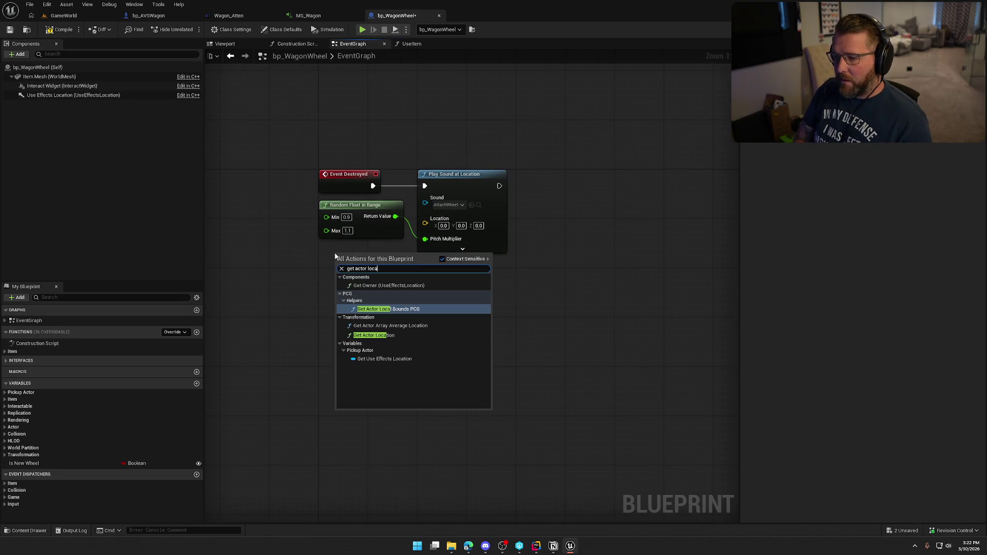
left_click(369, 335)
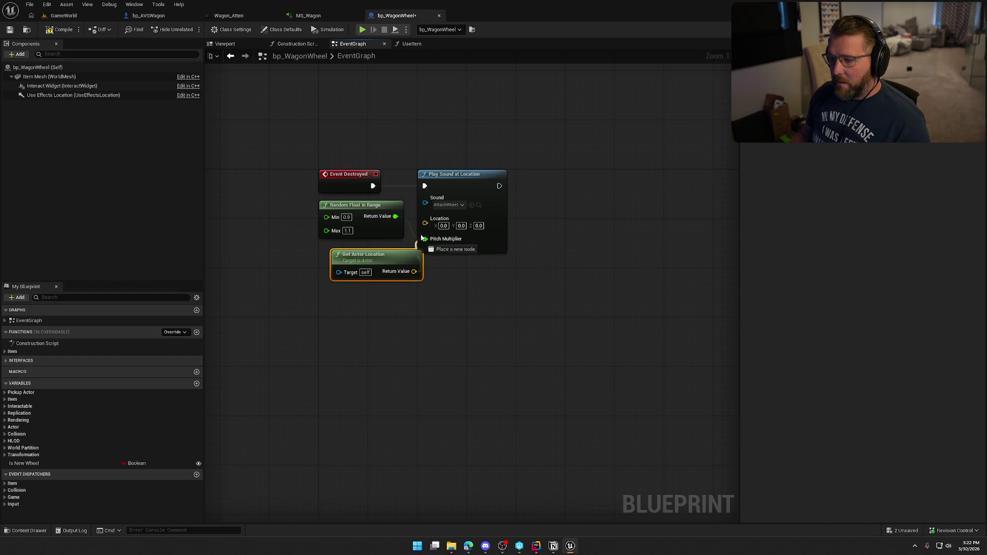
left_click_drag(393, 266, 381, 260)
left_click(461, 240)
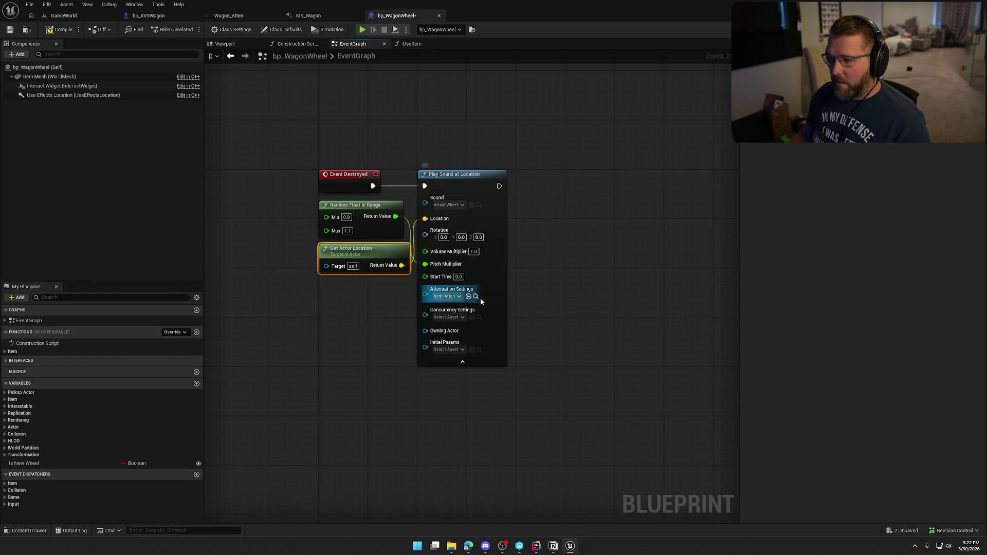
left_click(464, 362)
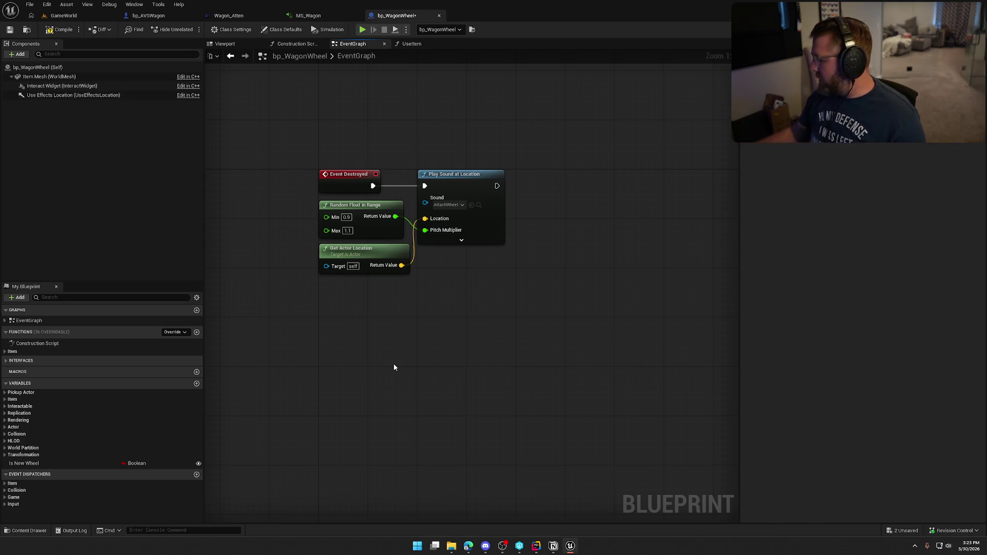
- Compile bp_WagonWheel and start a play-test of the GameWorld level
left_click(60, 29)
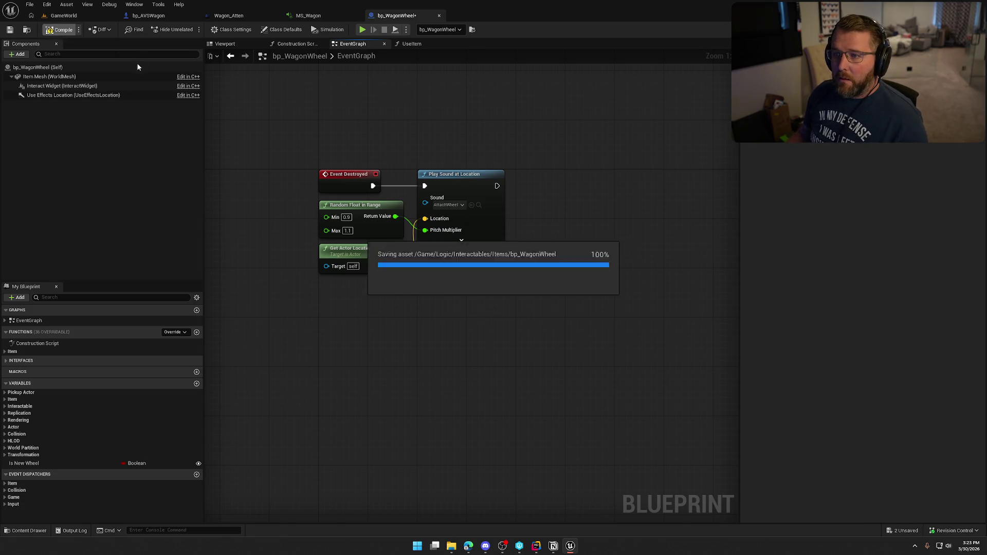
left_click(43, 15)
left_click(210, 29)
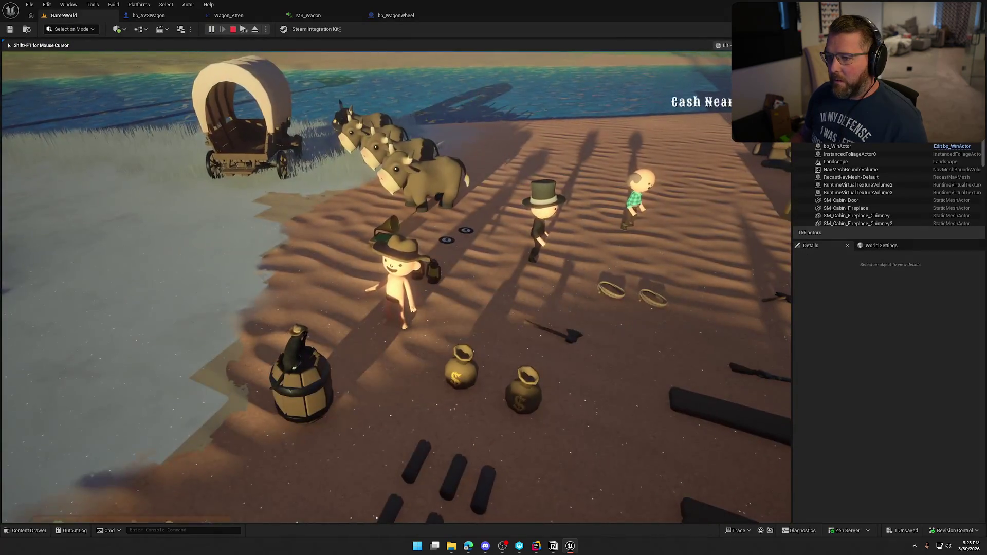
- Walk to the wagon, ride it, and steer left along the river until it tips over
key("w")
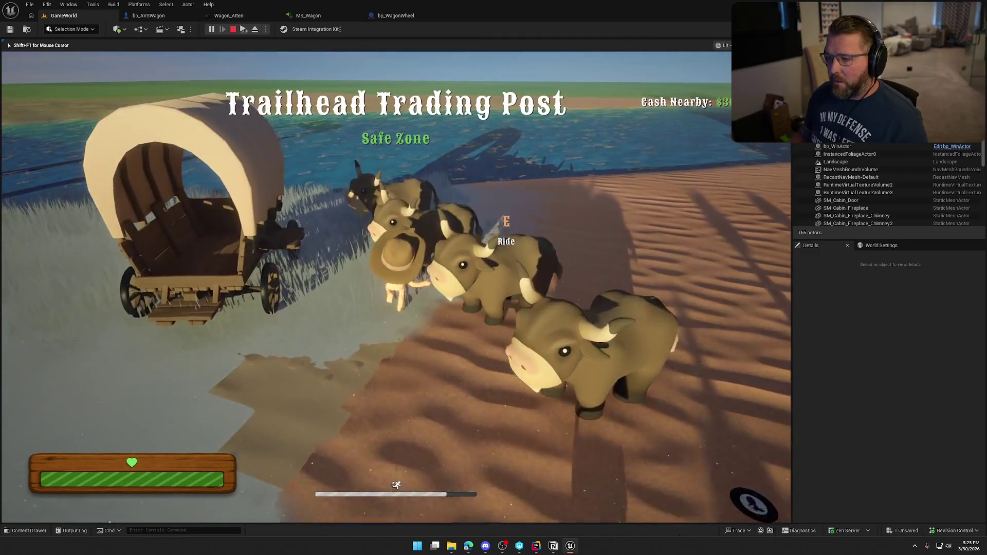
key("w")
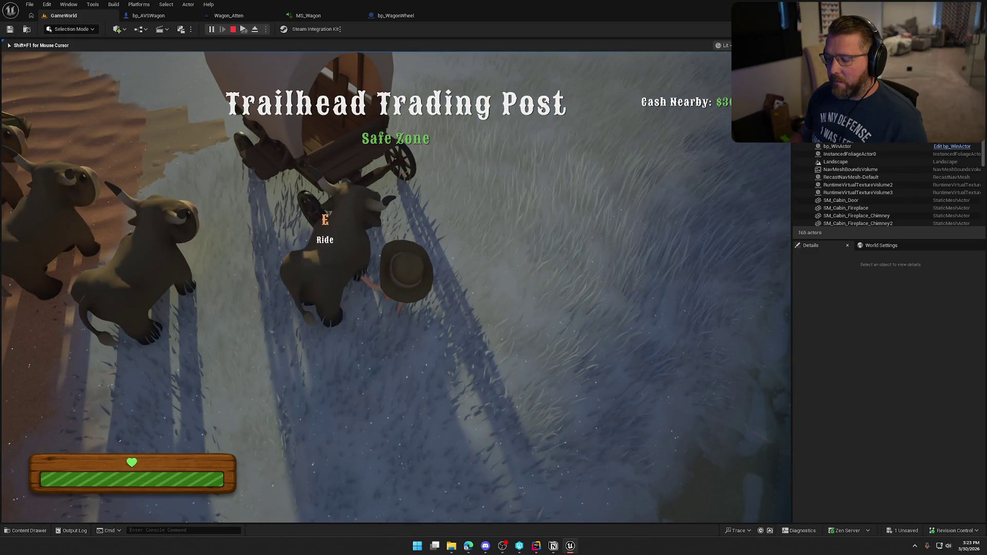
key("e")
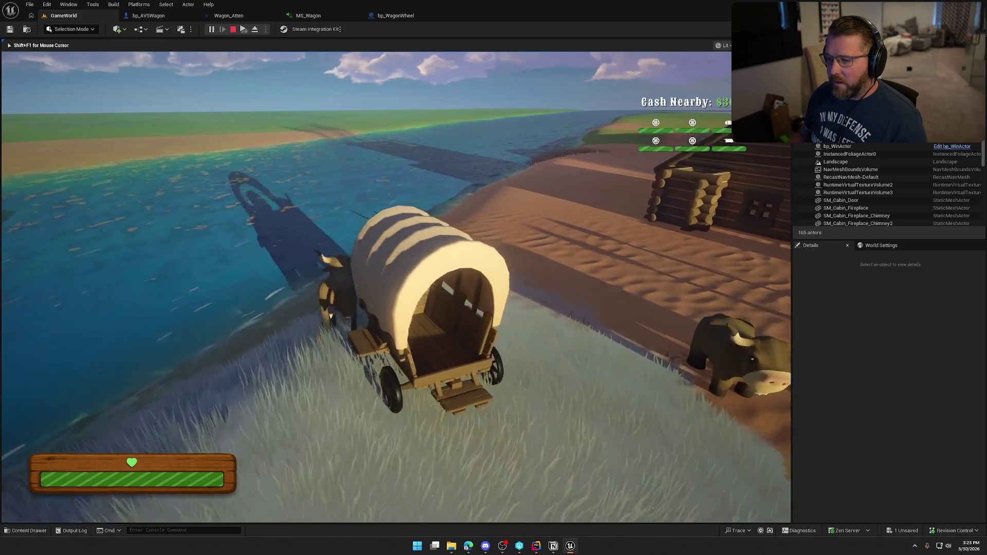
key("d")
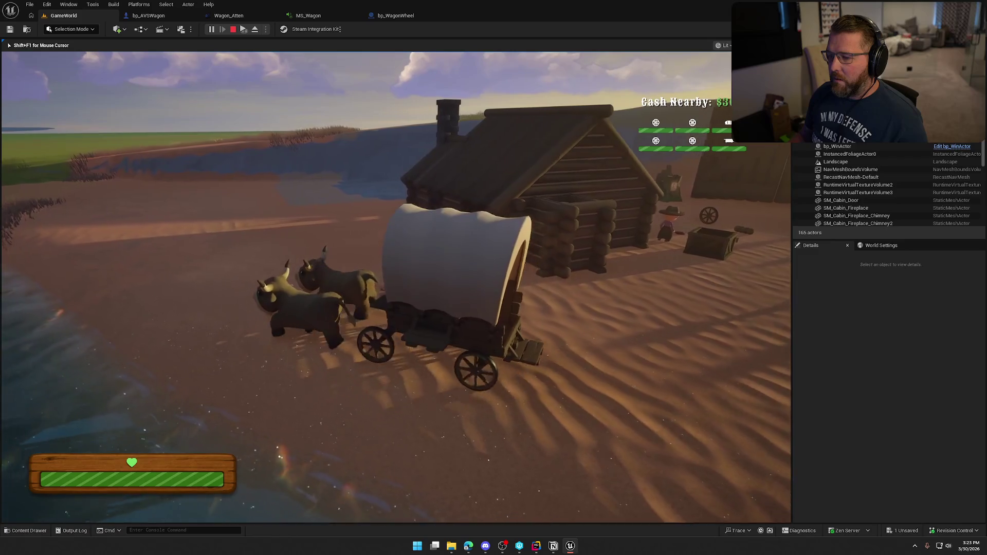
key("a")
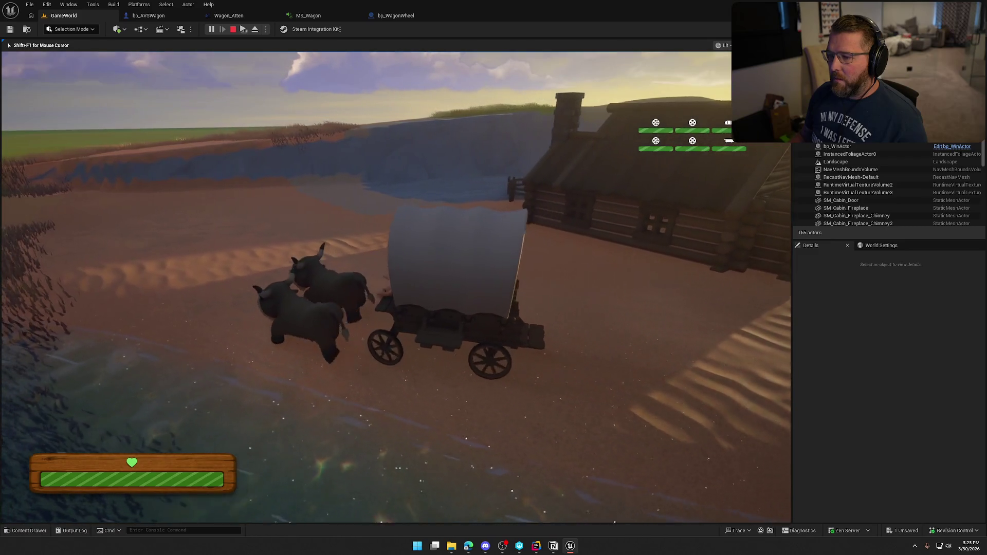
key("a")
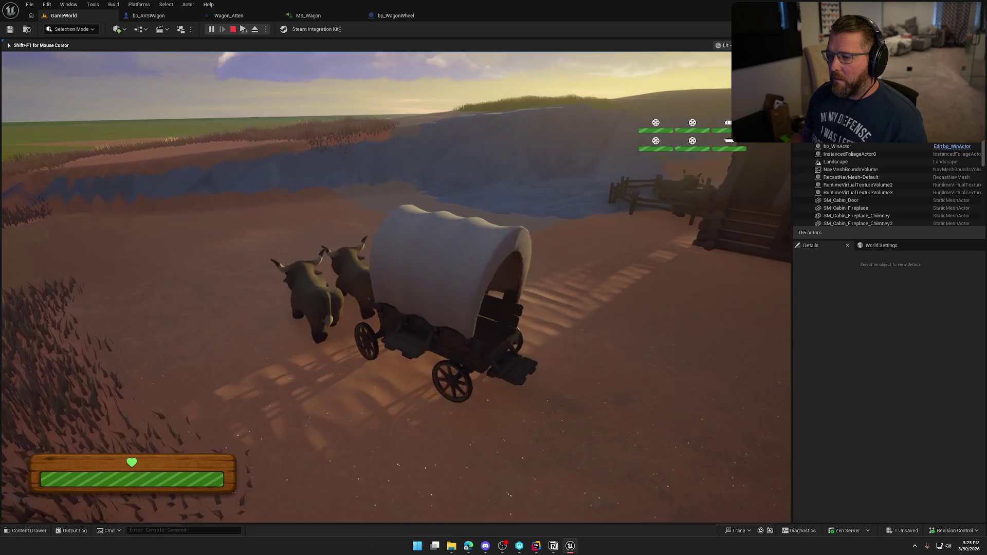
key("a")
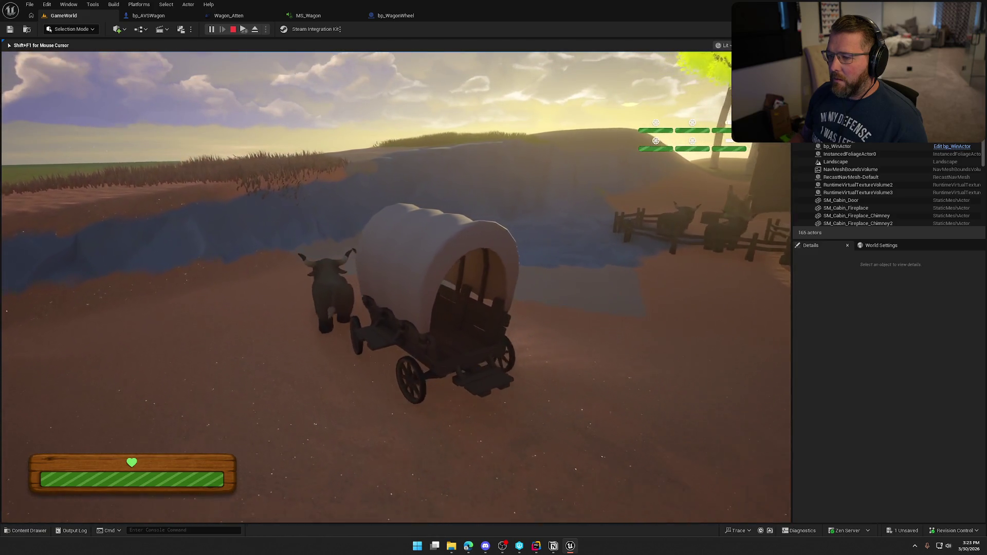
key("a")
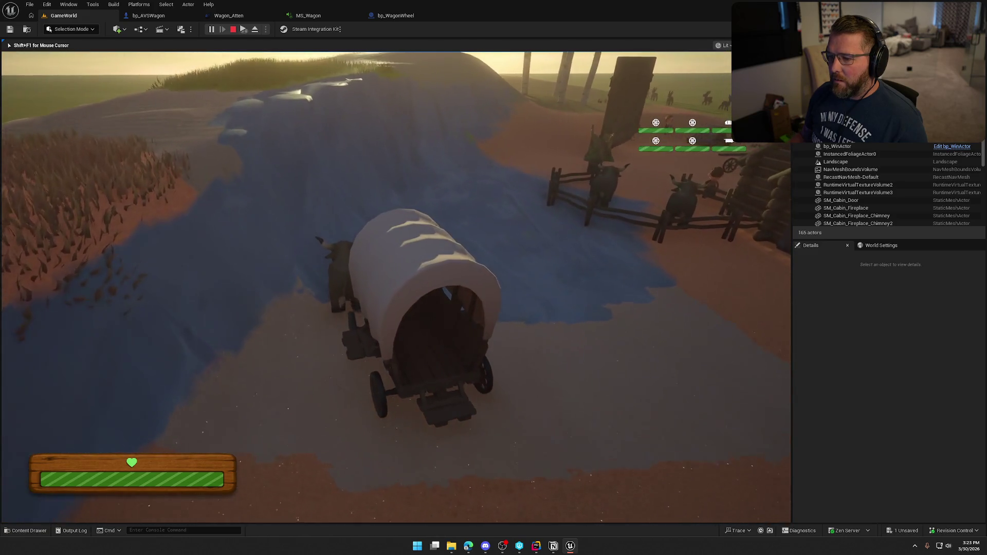
key("a")
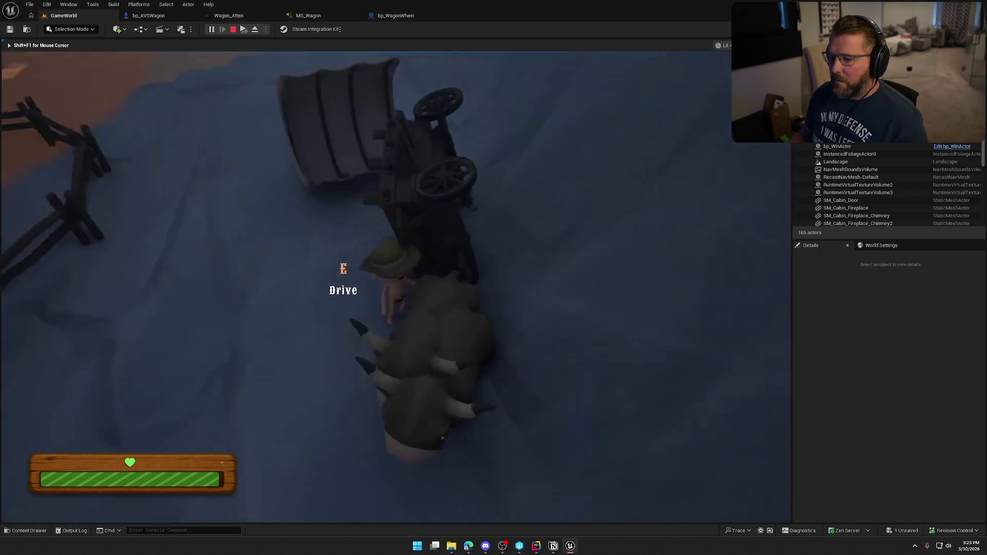
key("a")
- Remount the wagon, drive it up the hill past the birches toward the riverside camp, then stop
key("w")
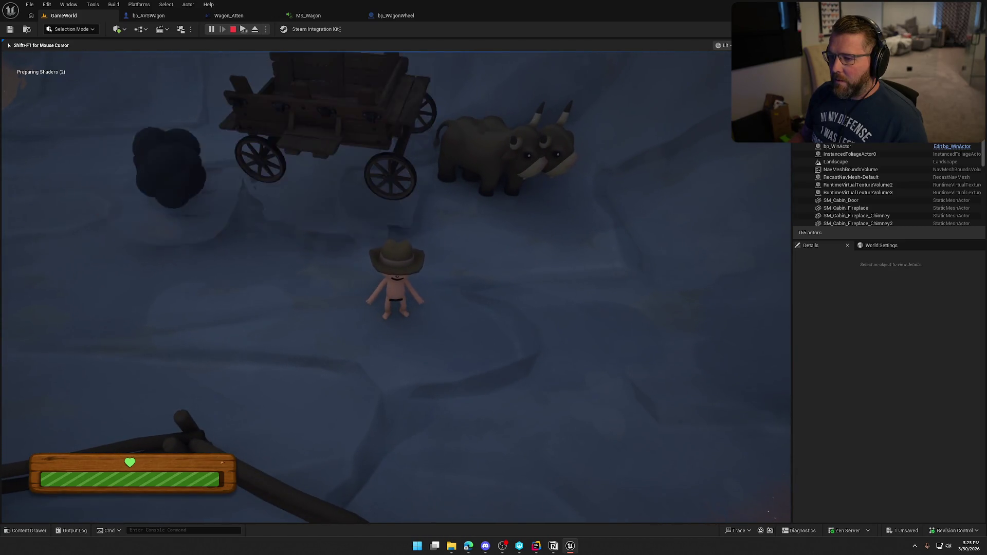
key("w")
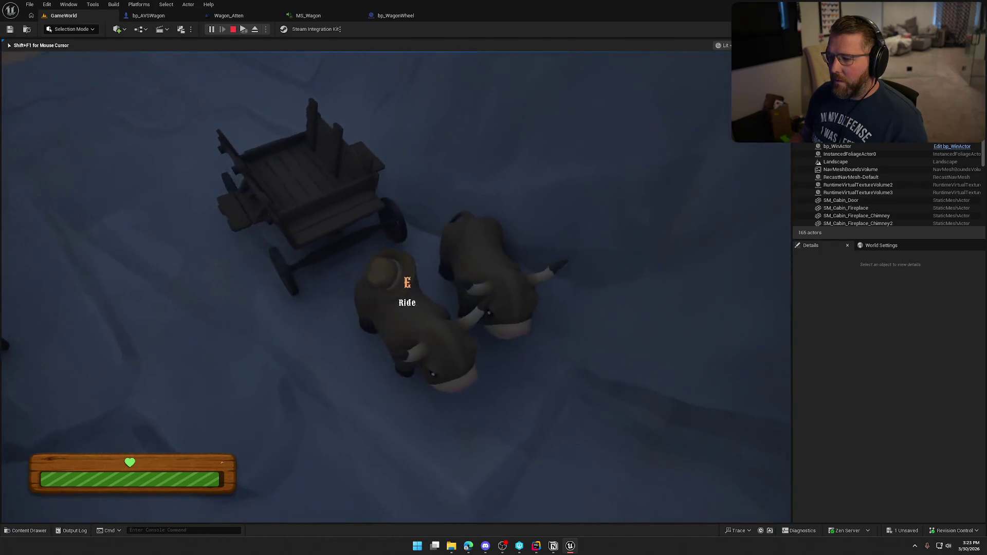
key("e")
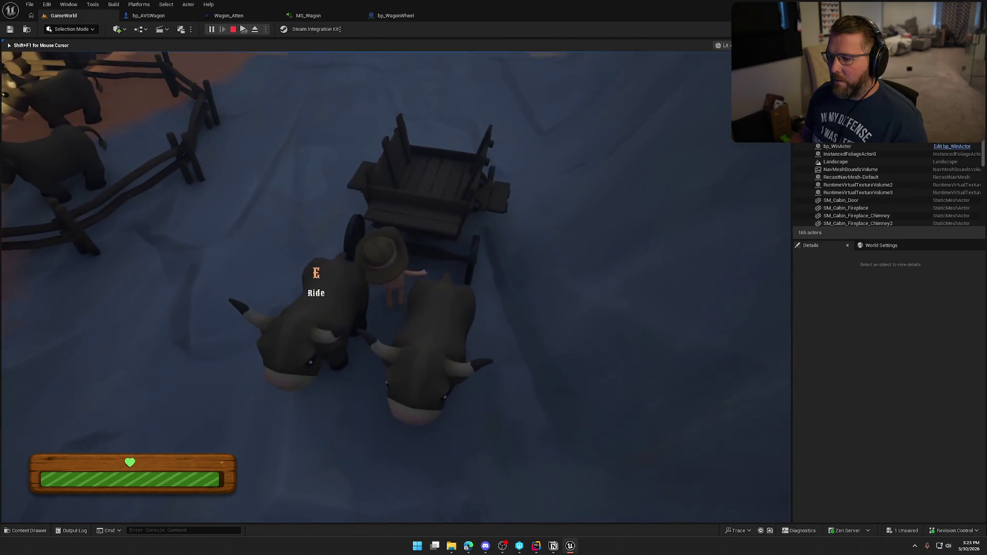
key("w")
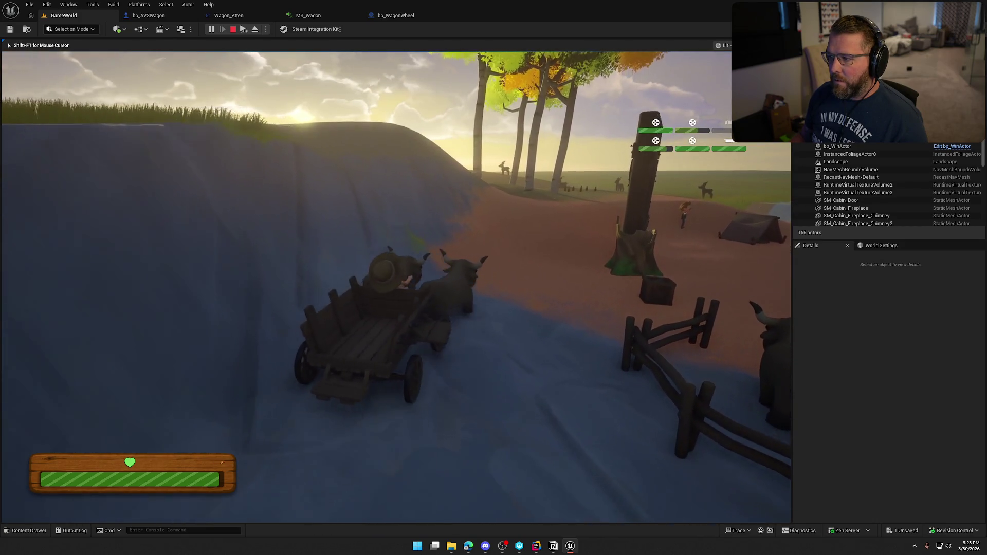
key("w")
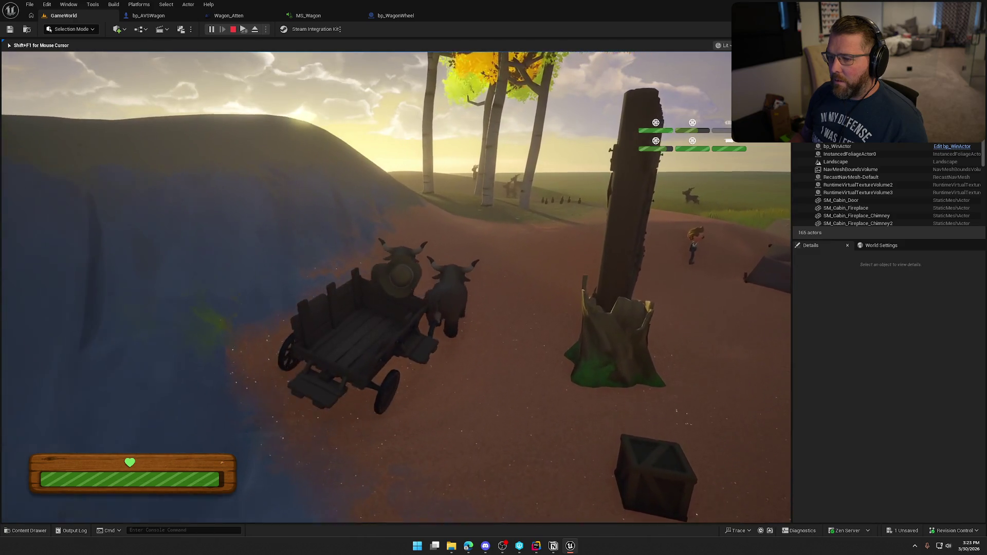
key("w")
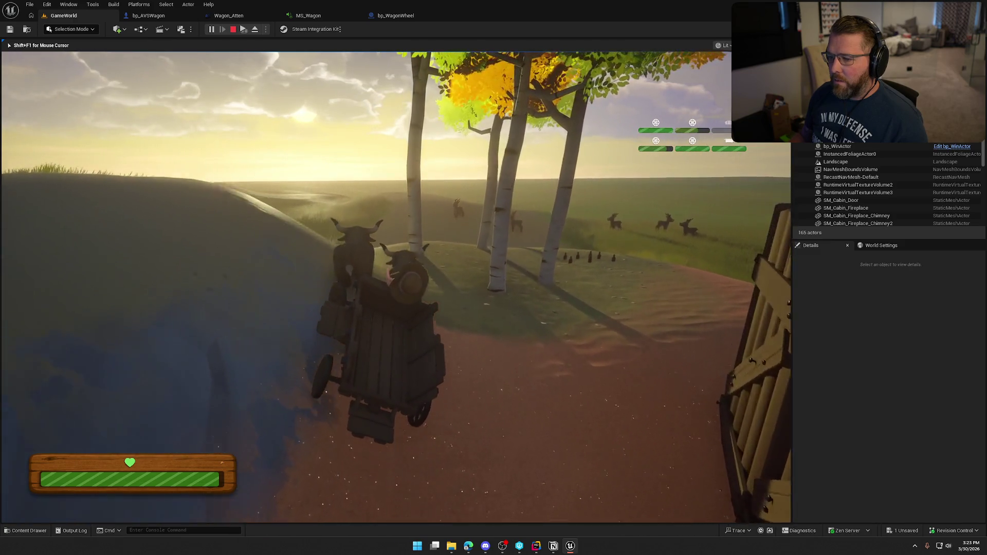
key("w")
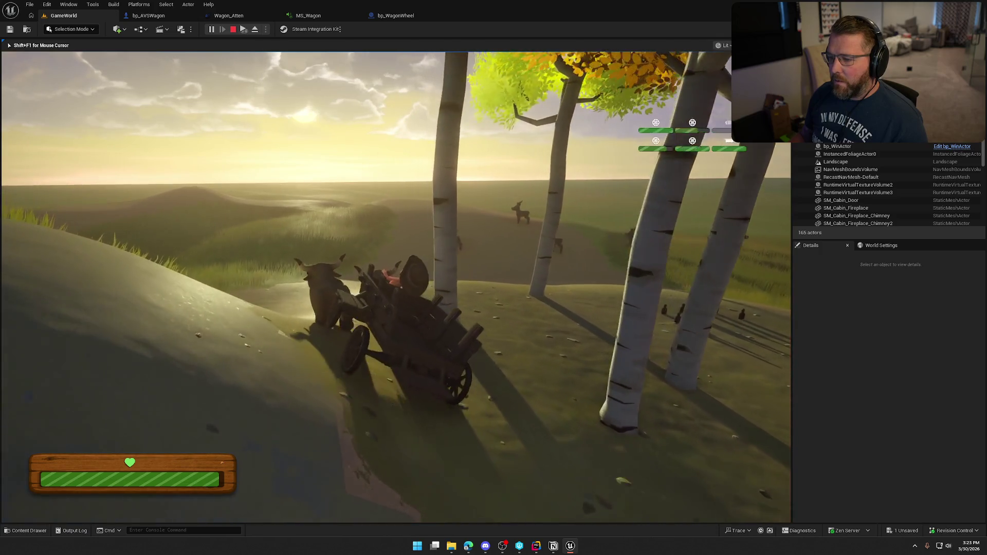
key("w")
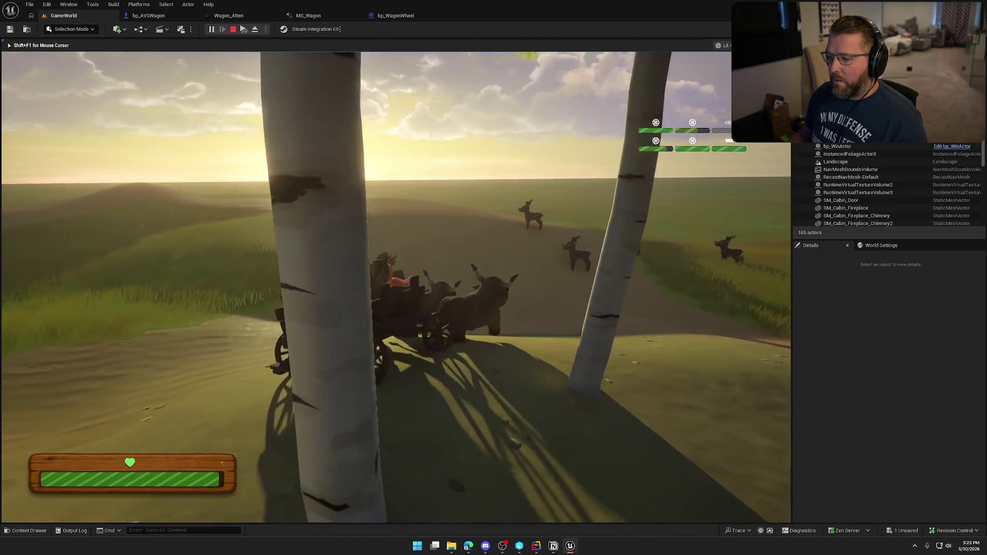
key("w")
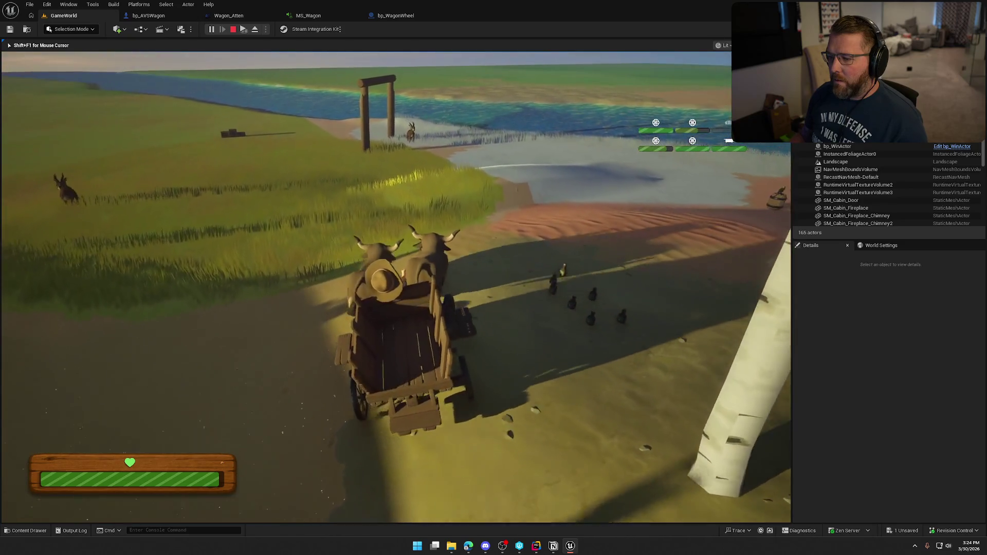
key("w")
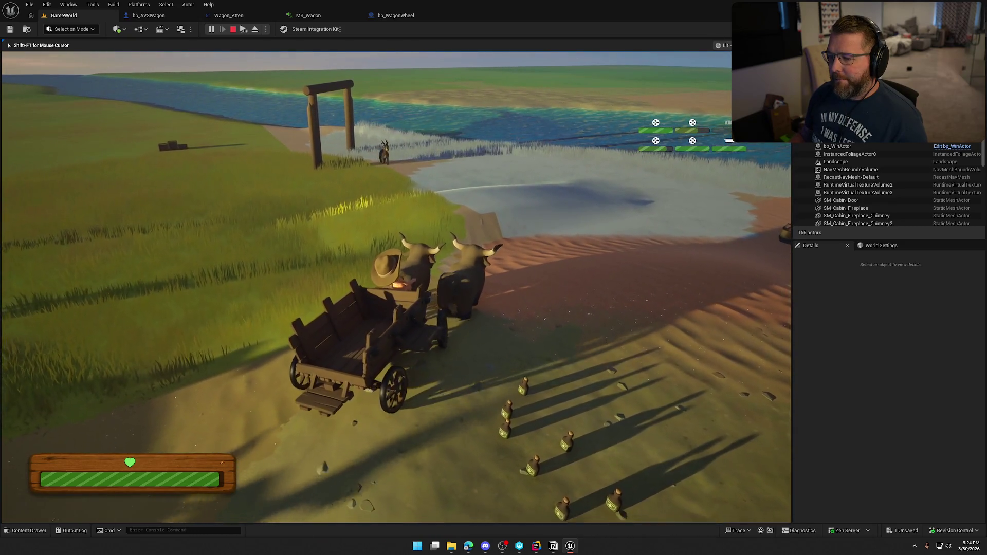
key("w")
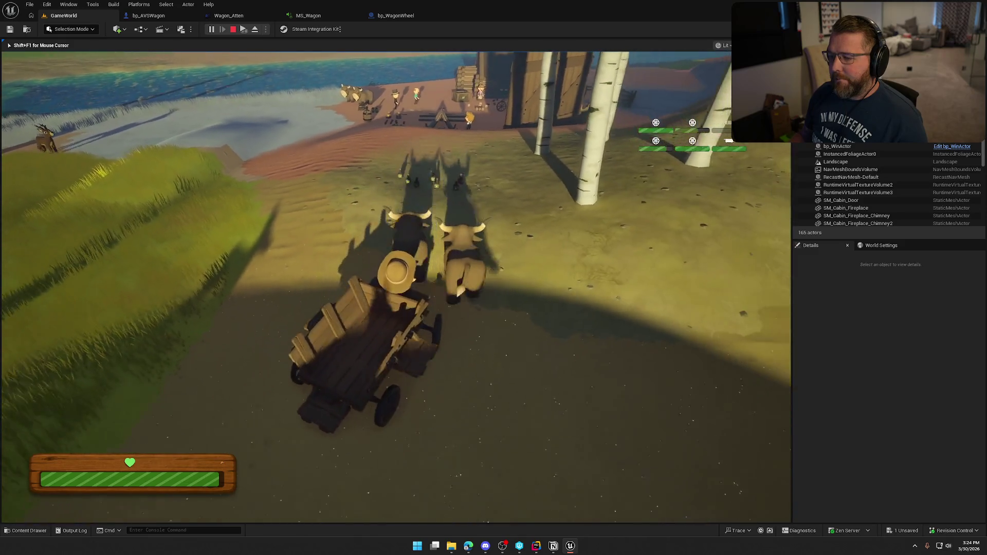
key("w")
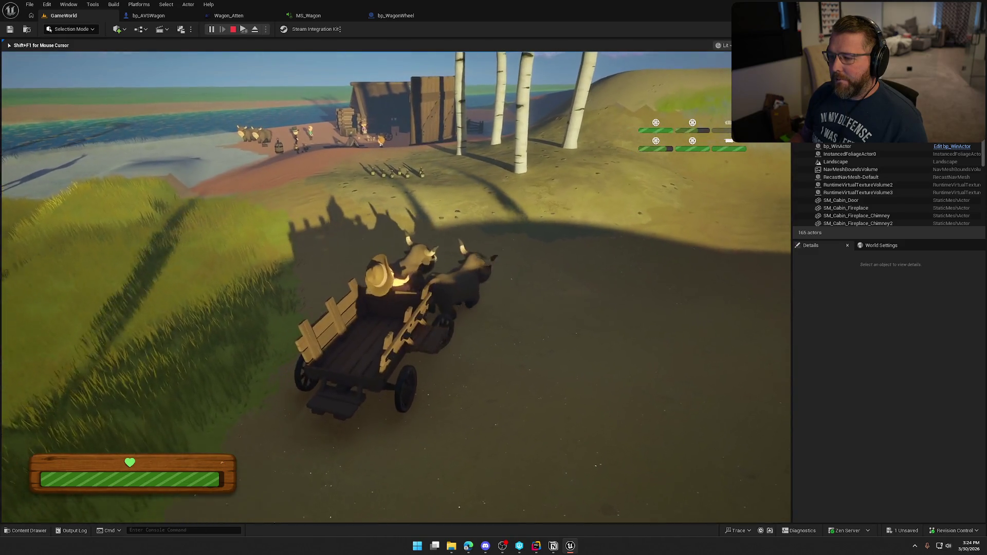
key("d")
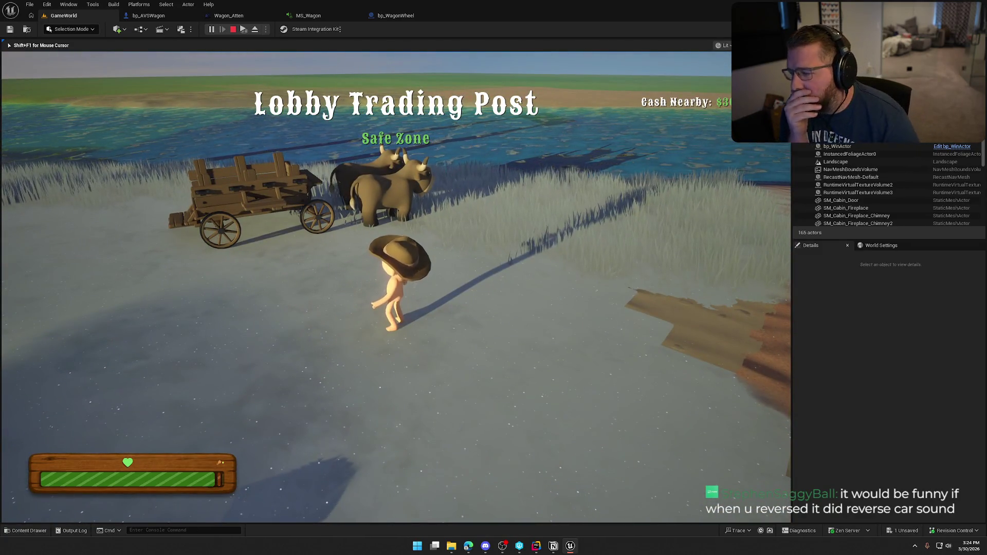
key("w")
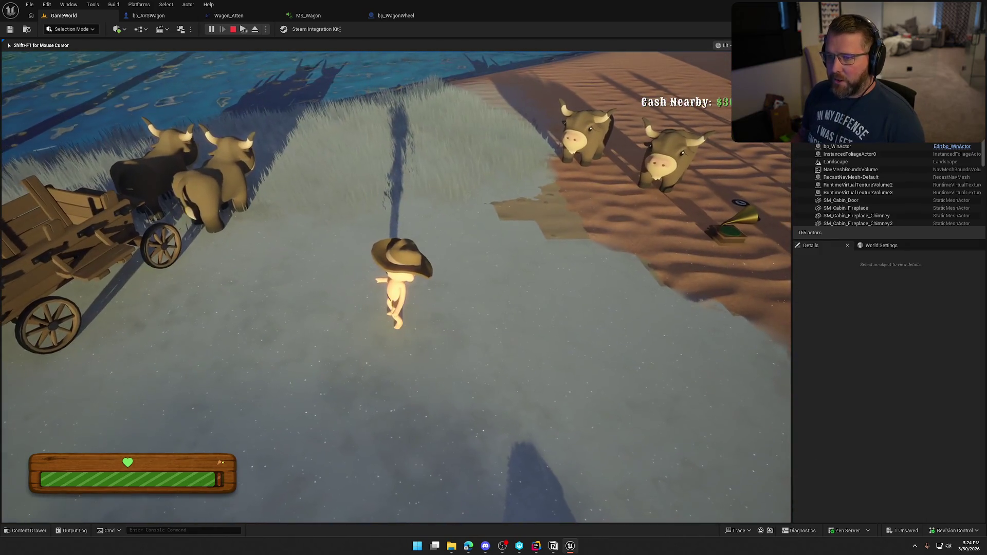
key("Escape")
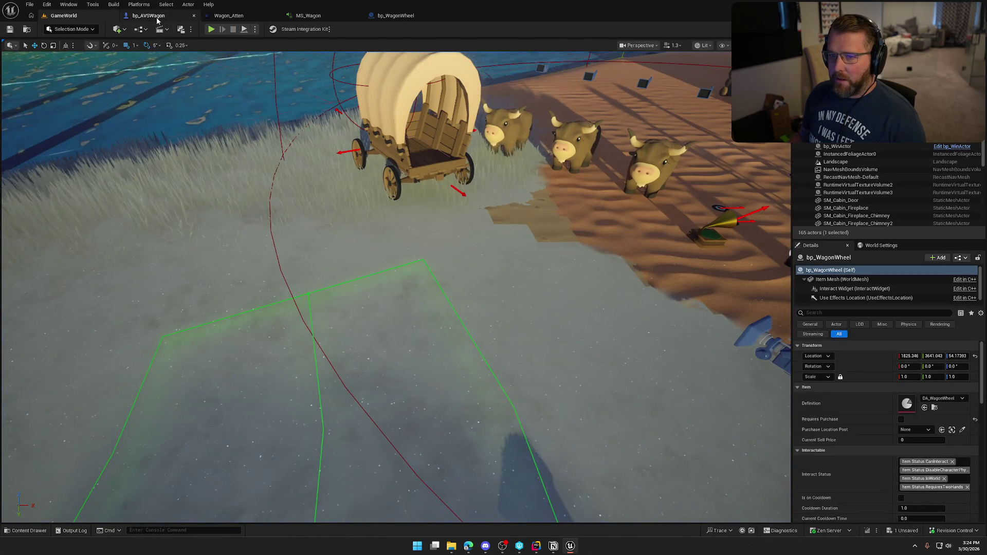
- Follow bp_AVSWagon's On Actor Hit binding with Update Component Damage of -100 on FrontLeftWheel
left_click(148, 15)
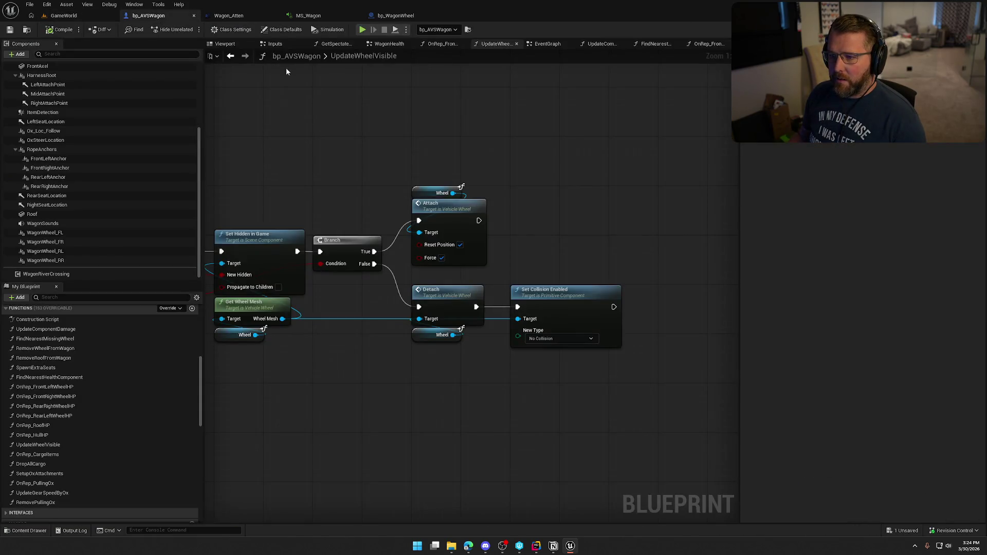
left_click(555, 46)
scroll(495, 513, "down", 5)
scroll(514, 488, "up", 6)
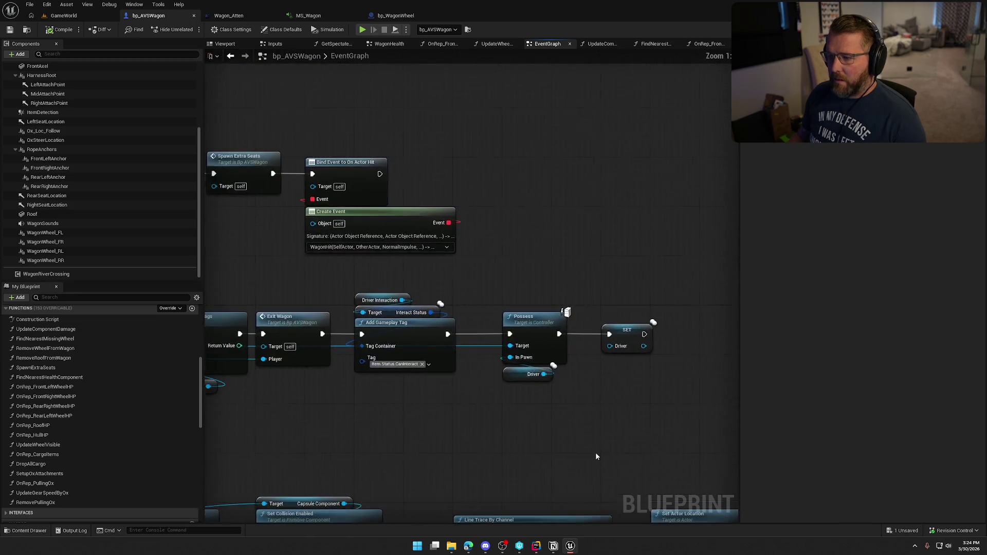
scroll(596, 452, "down", 2)
scroll(538, 269, "up", 2)
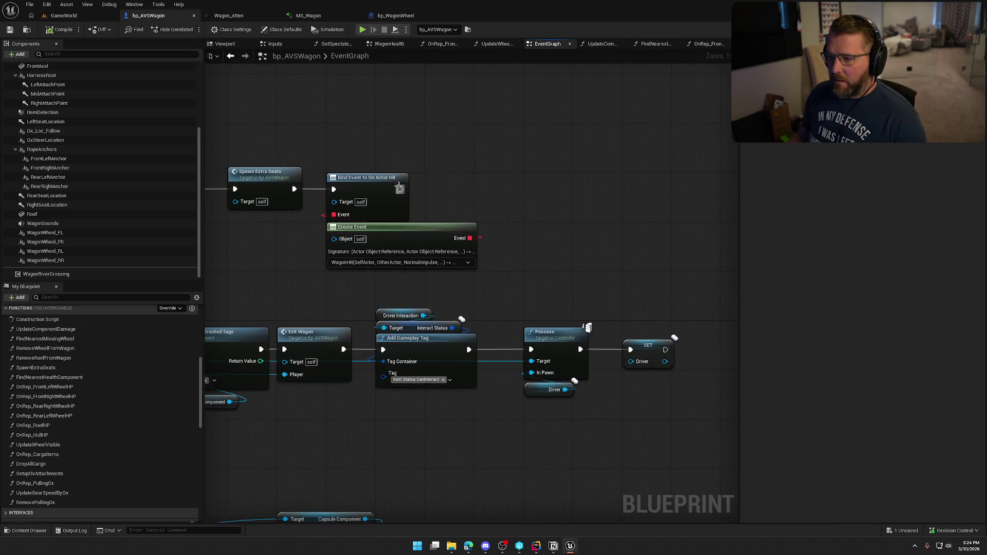
left_click_drag(400, 189, 579, 139)
type("update component")
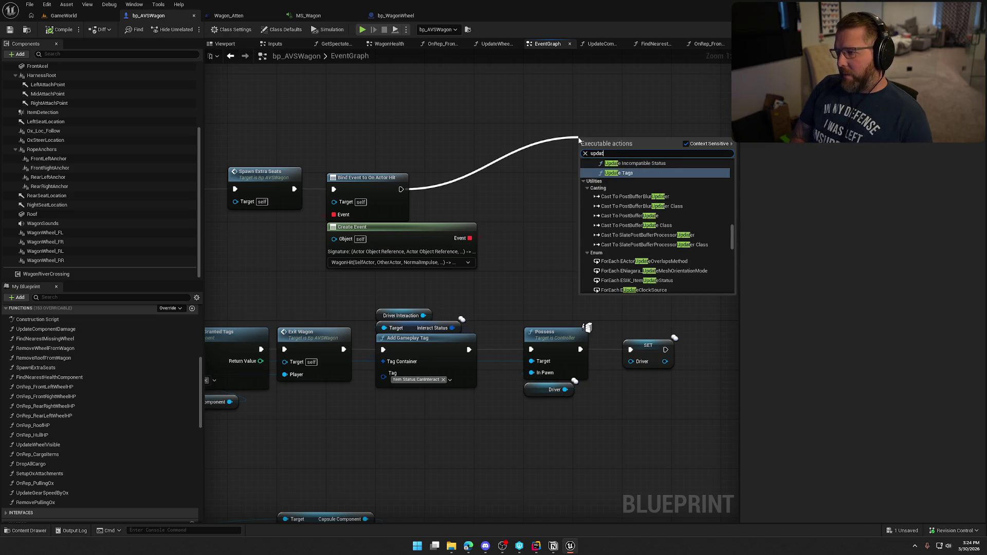
key("Return")
left_click_drag(637, 143, 586, 87)
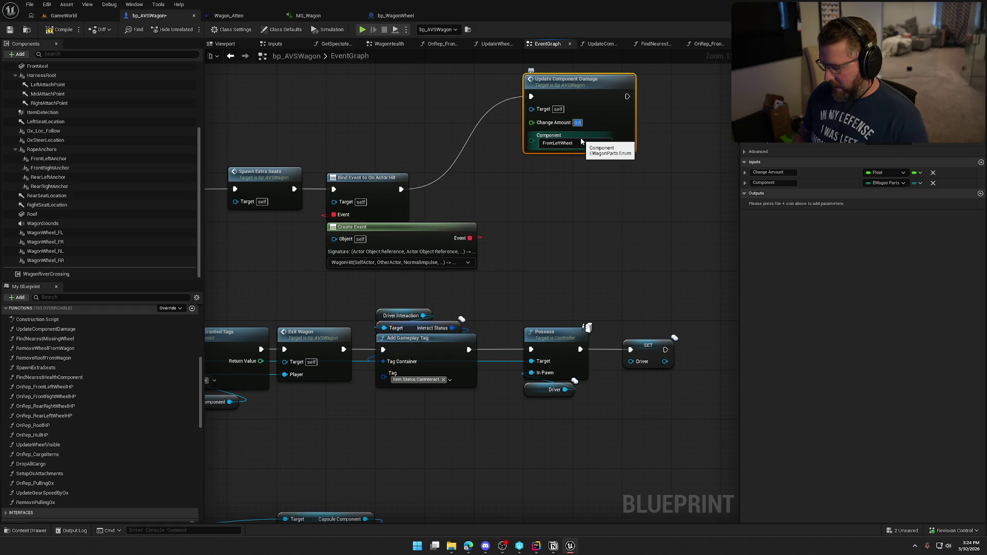
left_click(404, 114)
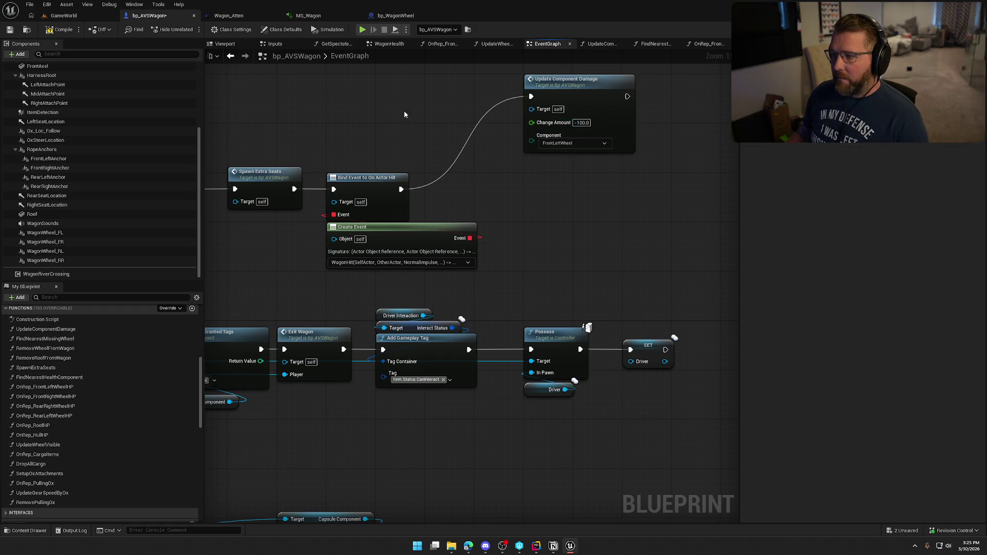
left_click(58, 15)
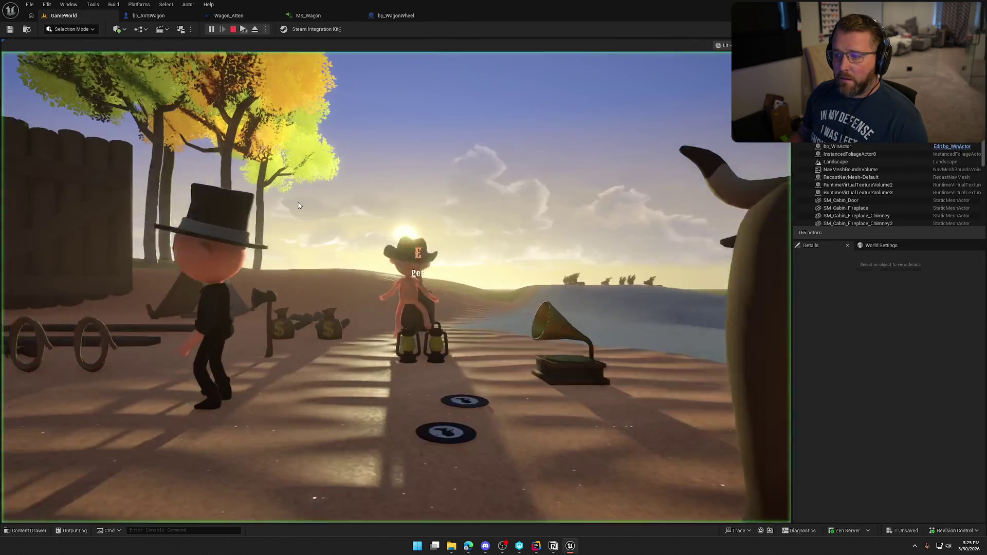
- Play-test picking up the loose wheel and carrying it to the wagon, then stop playing
left_click(299, 205)
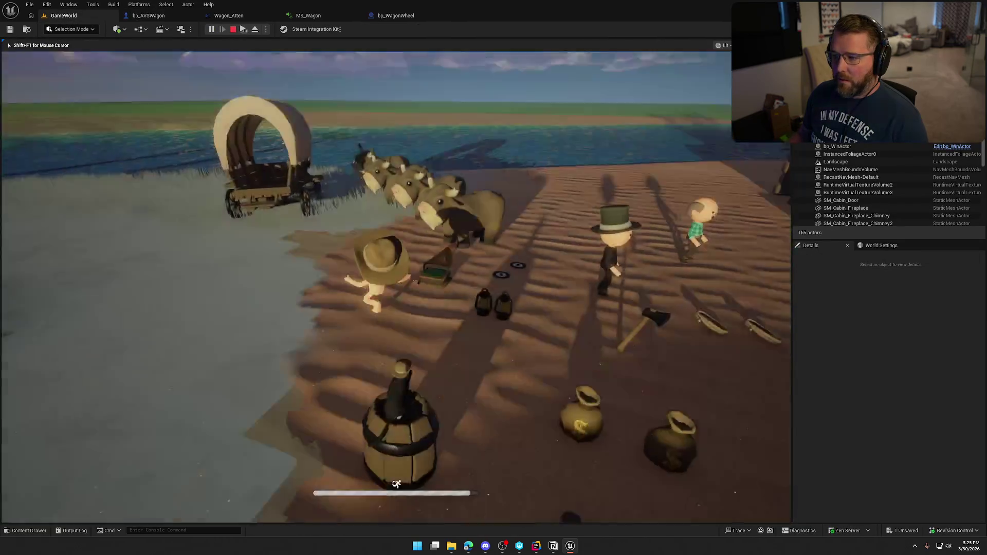
key("w")
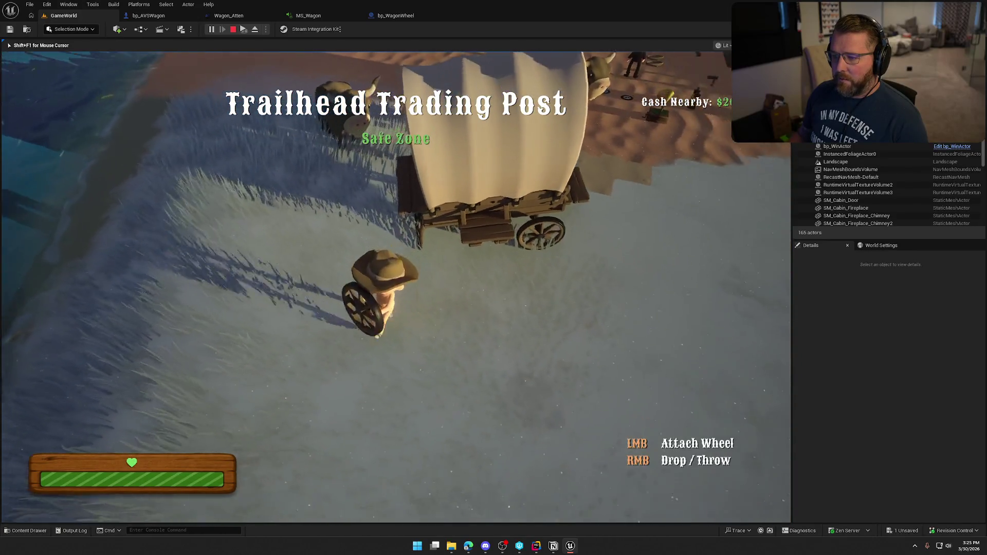
key("w")
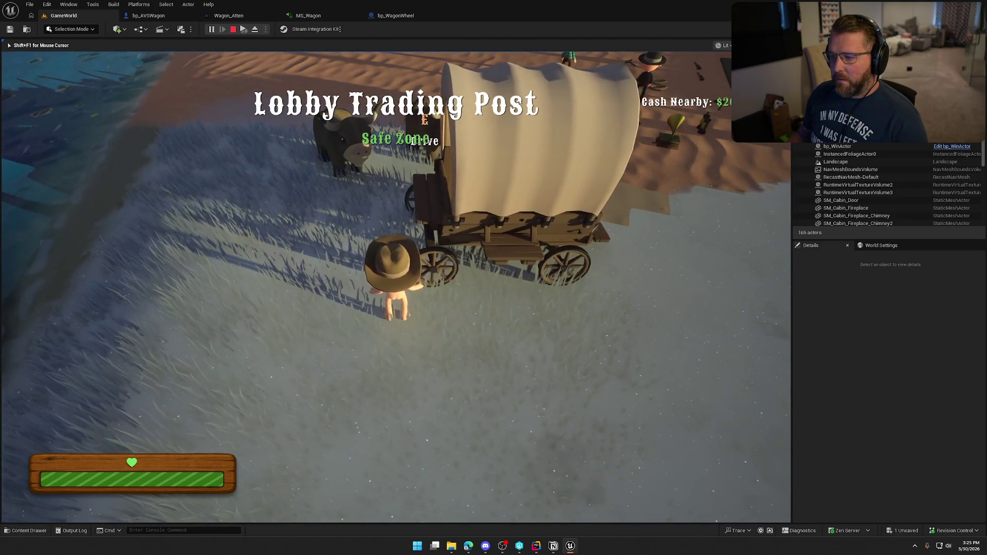
key("Escape")
left_click(396, 16)
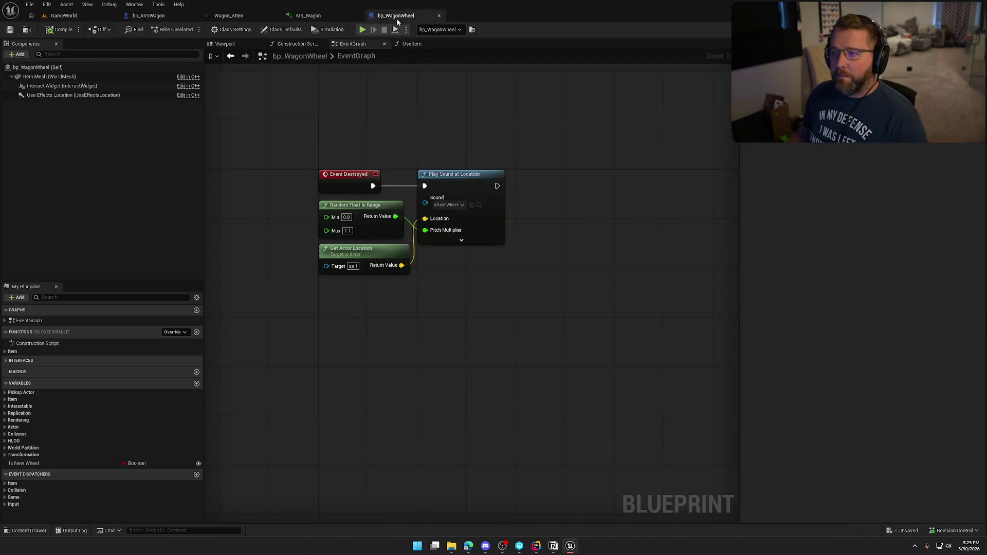
- Delete the Update Component Damage node from bp_AVSWagon's event graph
left_click(163, 20)
left_click(617, 113)
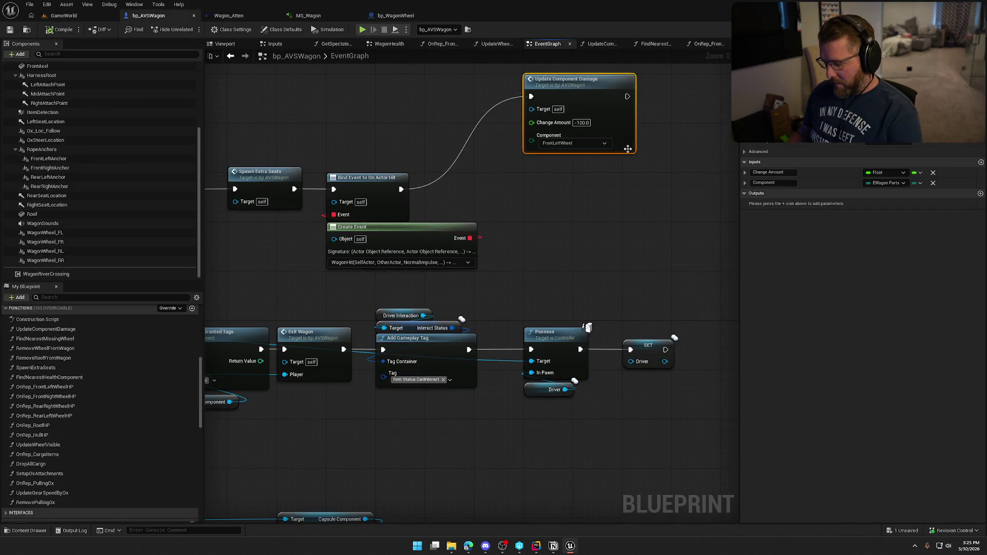
key("Delete")
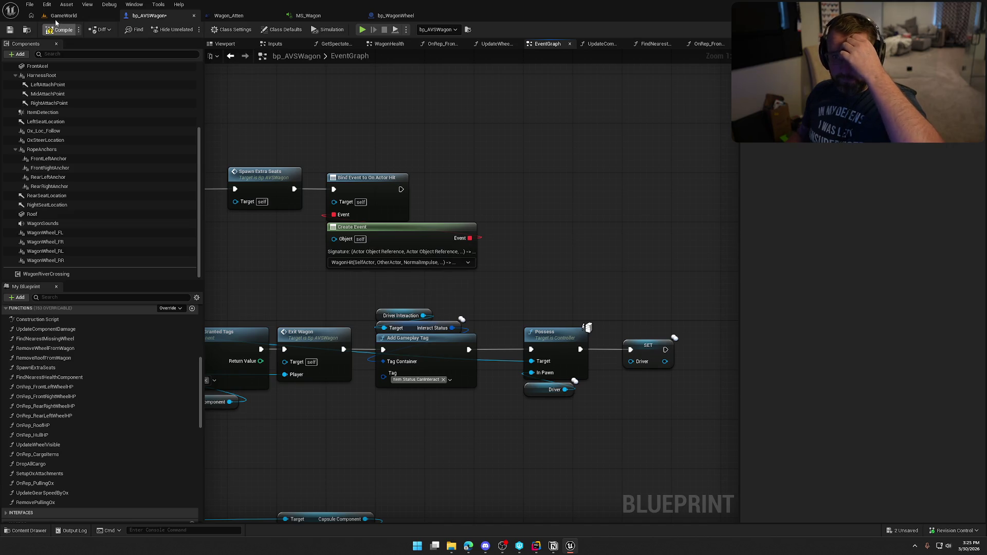
- Check the GameWorld viewport, then bring up the MS_Wagon MetaSound graph
left_click(59, 16)
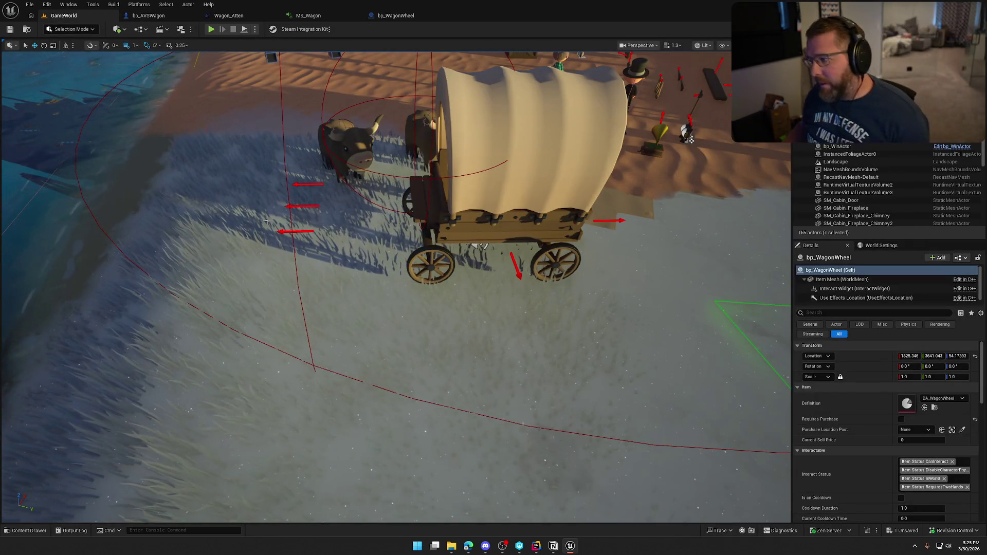
scroll(266, 222, "down", 5)
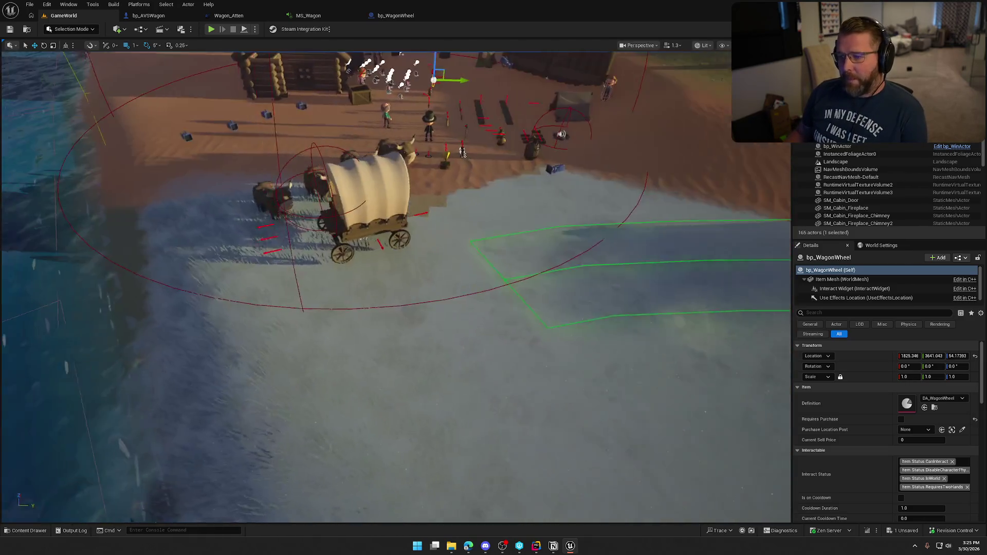
scroll(462, 153, "down", 3)
left_click(308, 15)
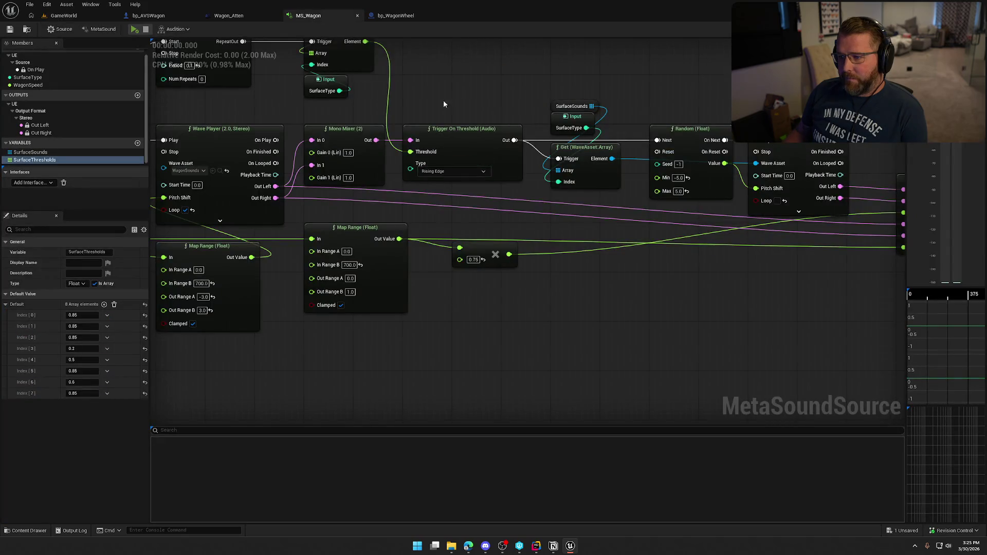
- Audition MS_Wagon while sweeping WagonSpeed up to 1000 and back down to 0
scroll(513, 147, "down", 5)
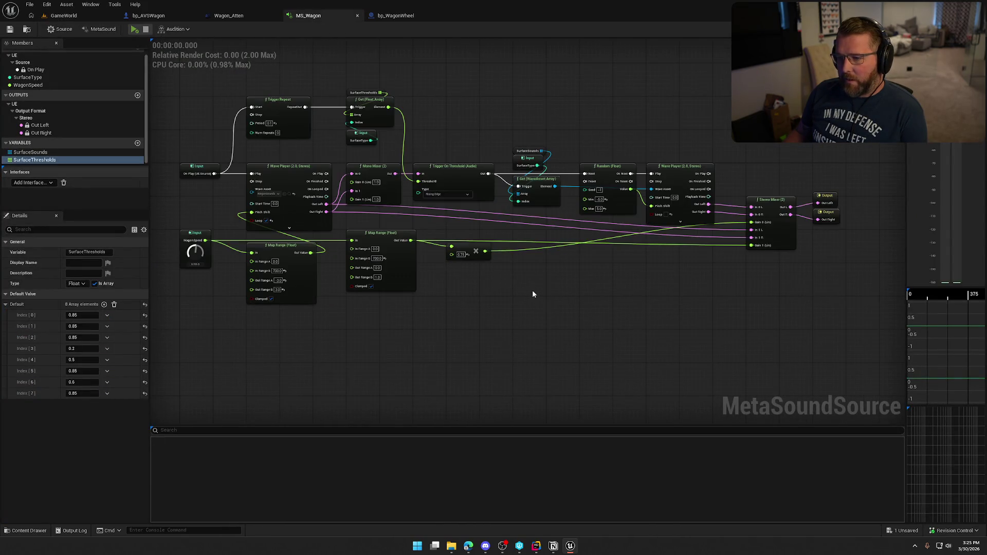
left_click(134, 29)
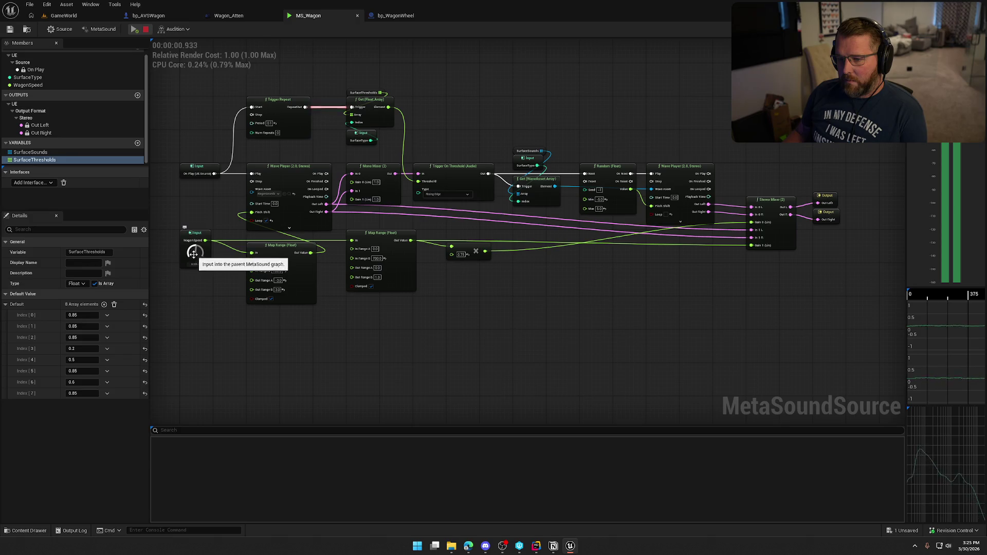
left_click_drag(195, 251, 194, 219)
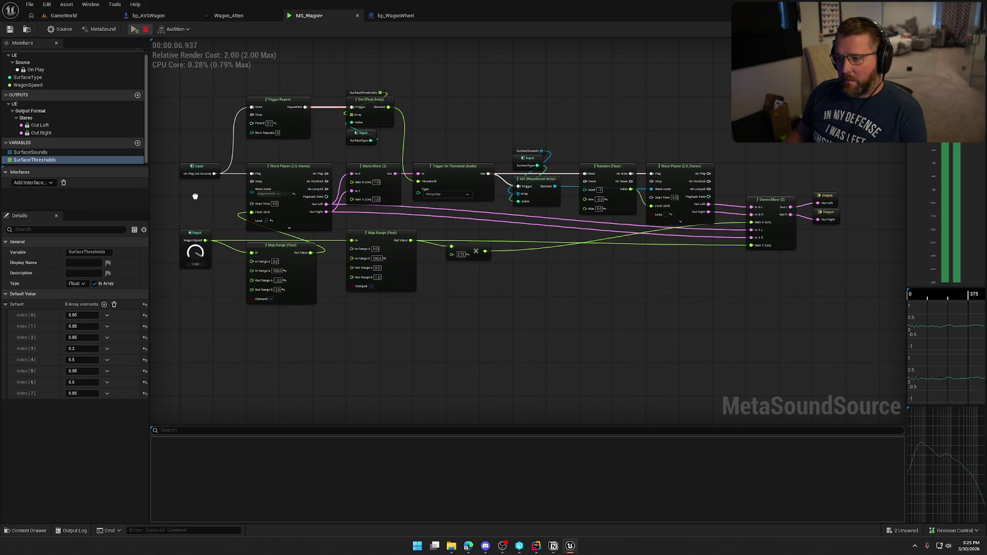
left_click_drag(198, 215, 202, 315)
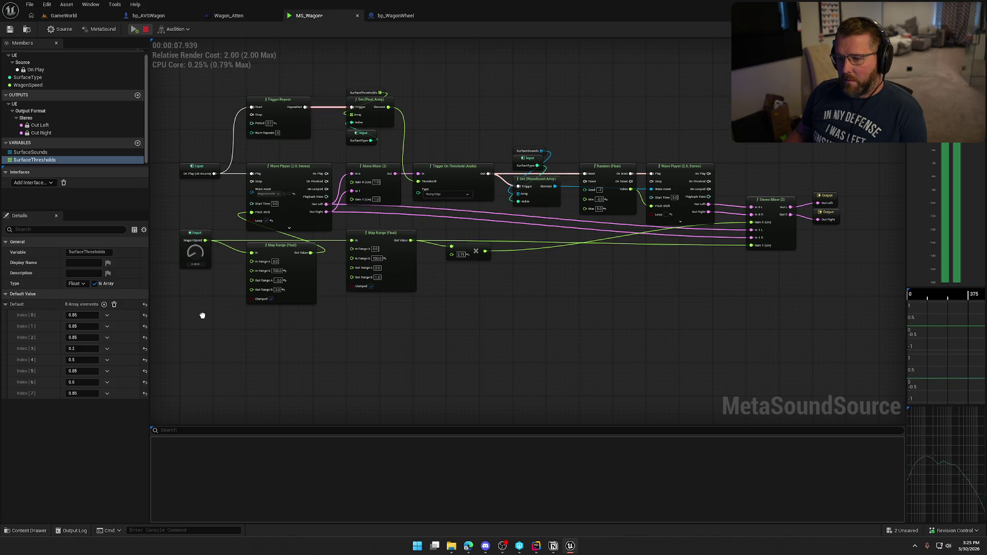
left_click(145, 30)
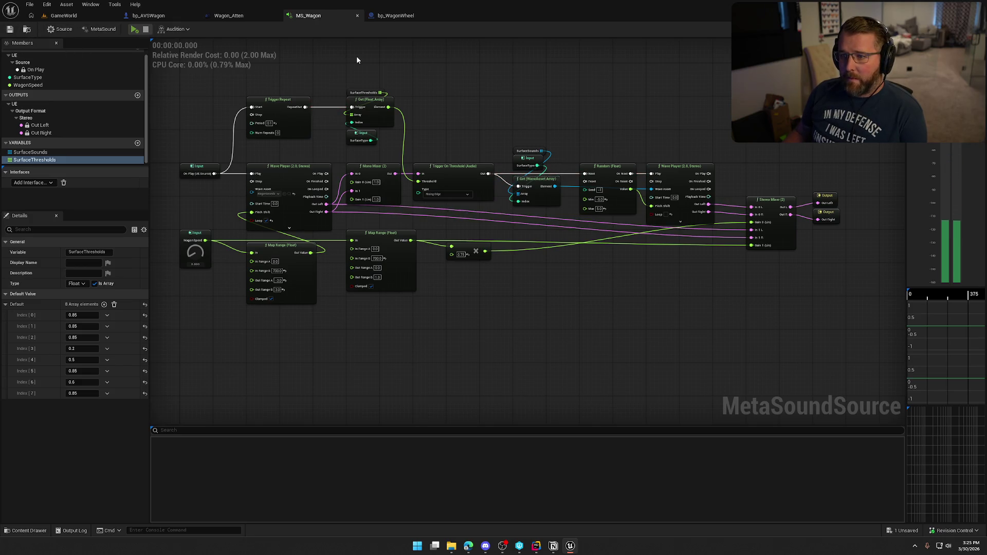
- Close the MS_Wagon, bp_WagonWheel, Wagon_Atten and bp_AVSWagon editors
middle_click(303, 15)
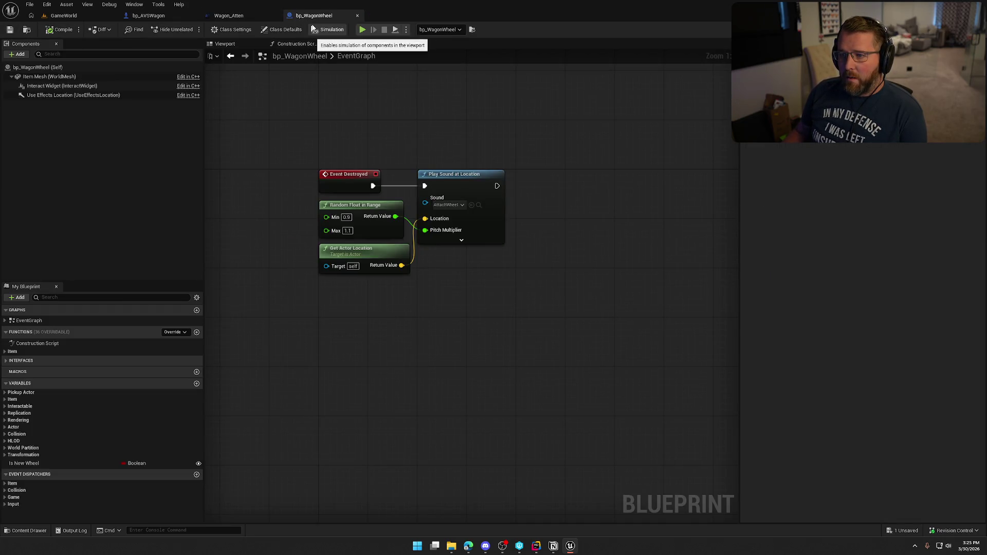
middle_click(313, 17)
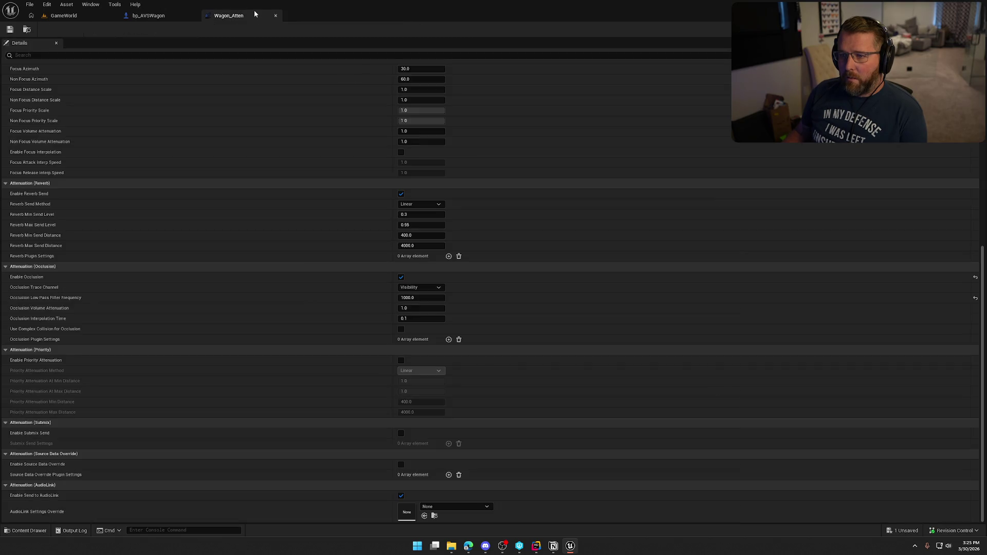
middle_click(247, 17)
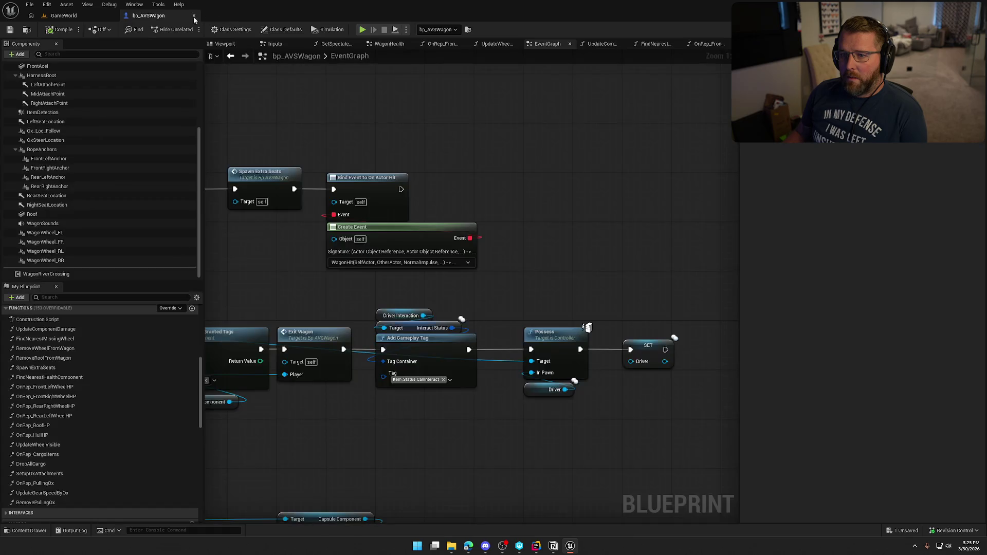
middle_click(161, 17)
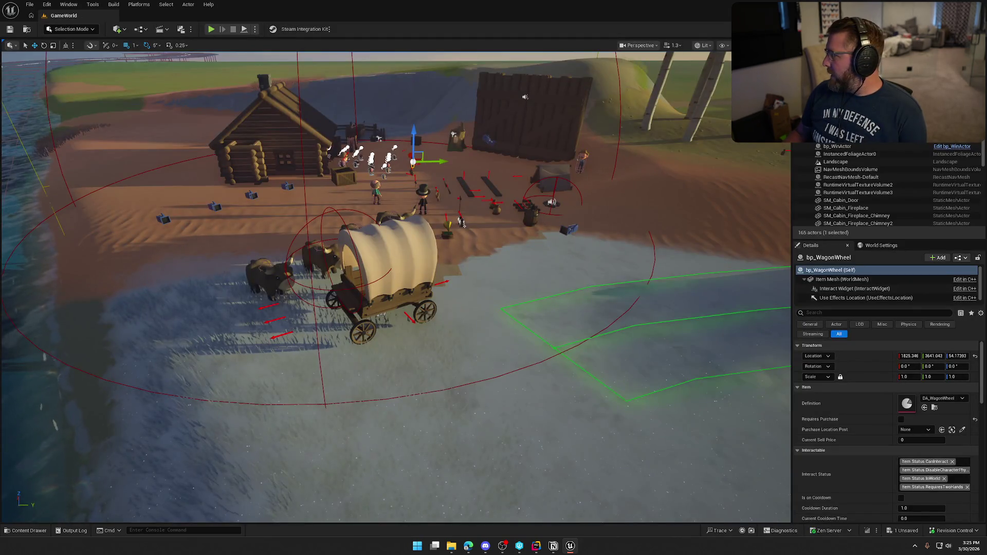
- Tick 'Need per surface type sounds (wheels)' under Wagon sounds in Notion, then return to Unreal
key("alt+Tab")
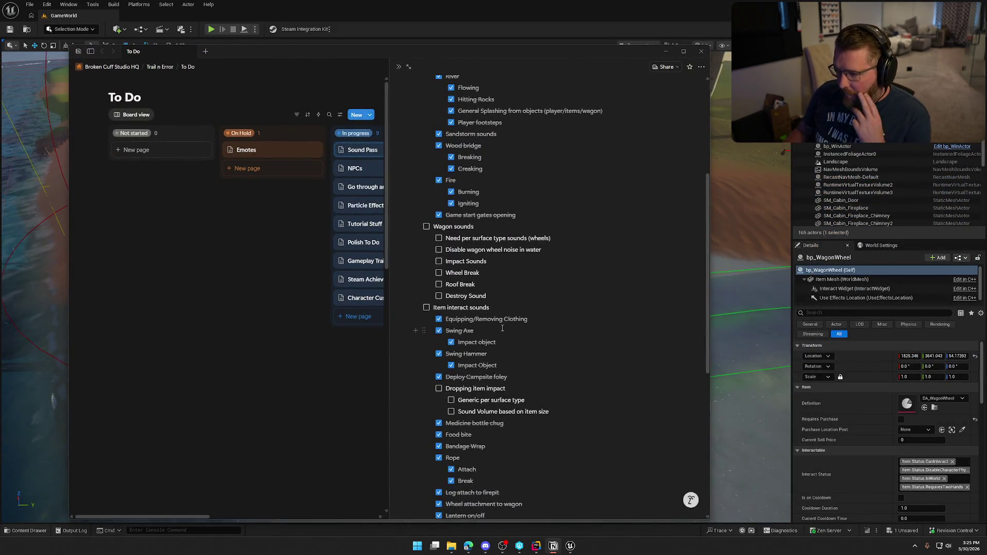
left_click(439, 238)
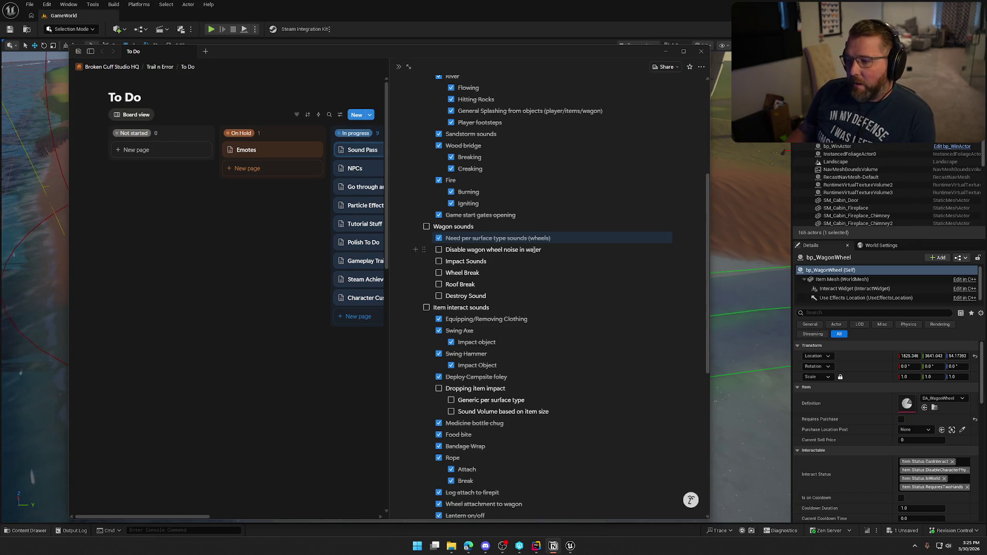
key("alt+Tab")
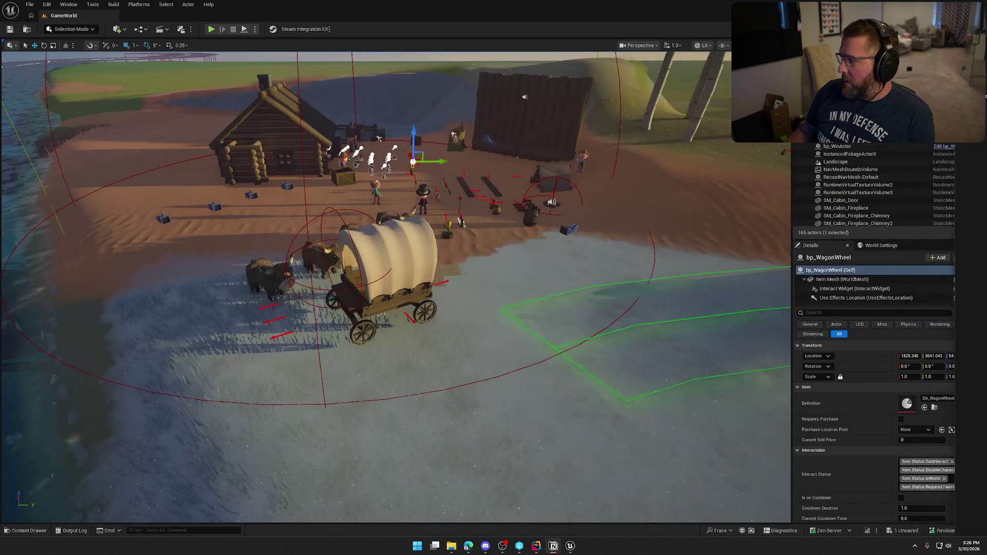
- Open the wagon's blueprint from the level and jump to WagonRiverCrossing's On River Entered event
left_click(385, 262)
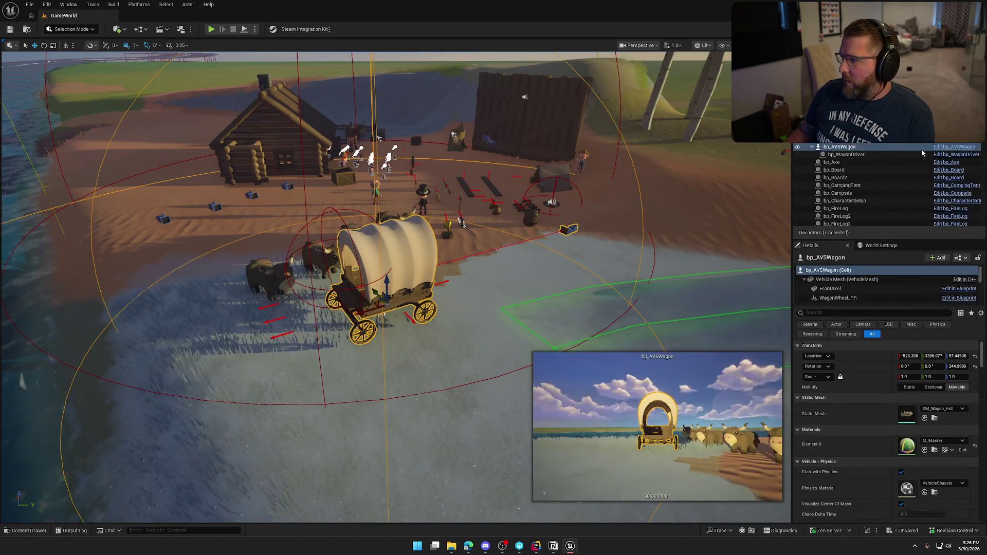
key("ctrl+e")
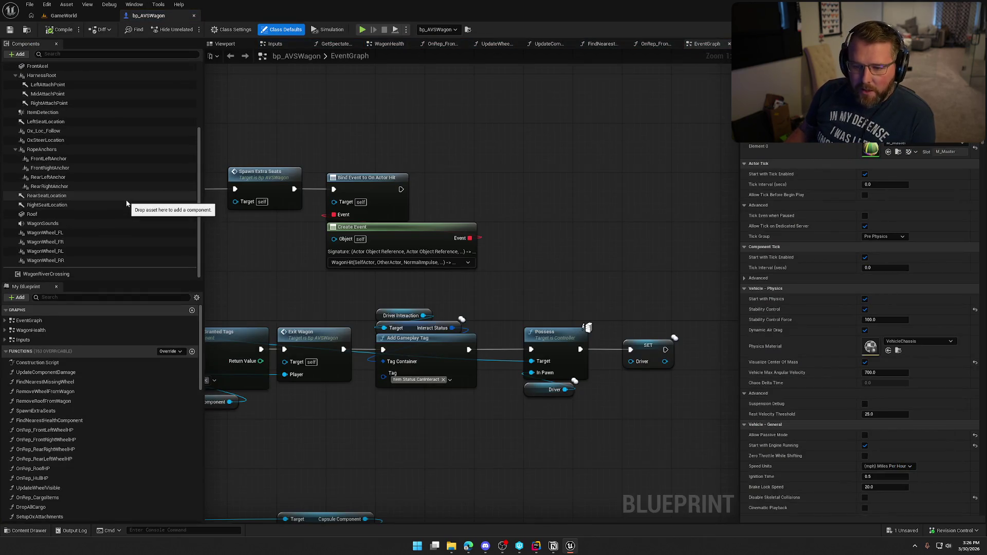
left_click(62, 272)
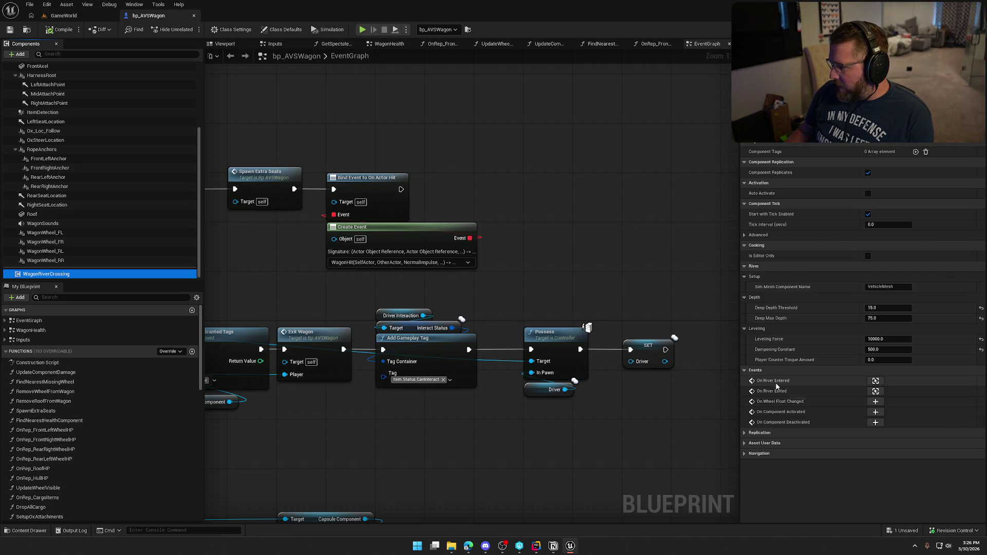
left_click(875, 381)
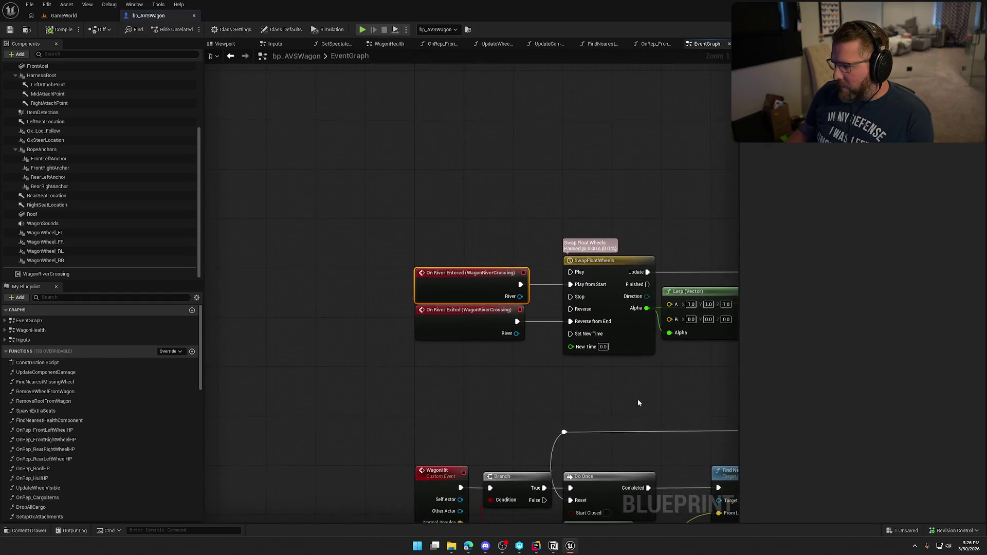
scroll(687, 411, "down", 2)
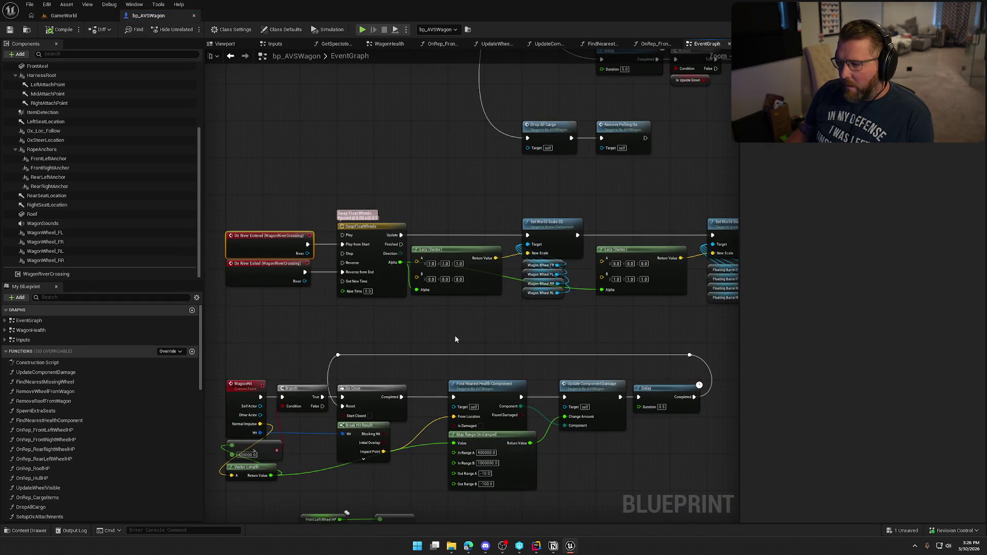
scroll(455, 339, "up", 1)
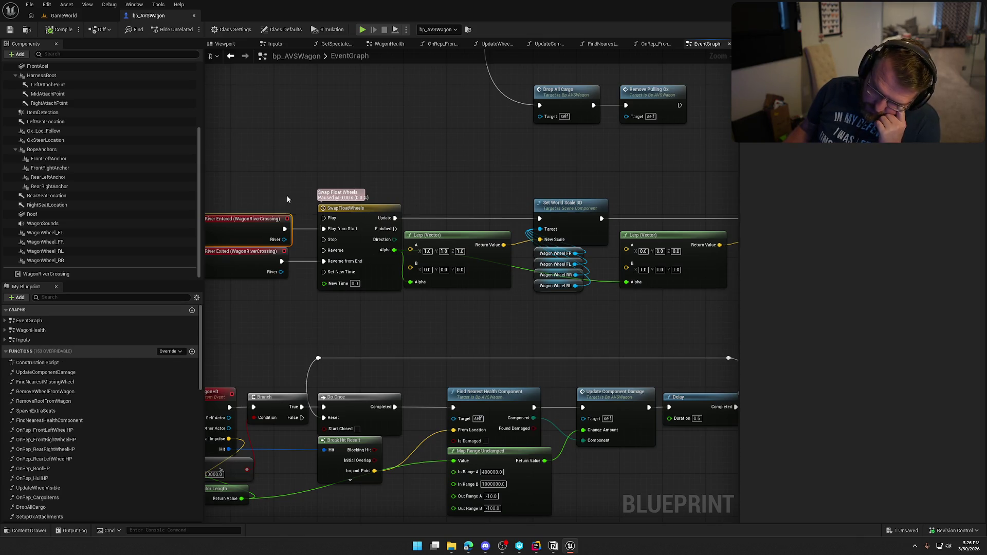
mouse_move(287, 200)
left_mouse_down()
mouse_move(341, 171)
mouse_move(312, 173)
left_mouse_up()
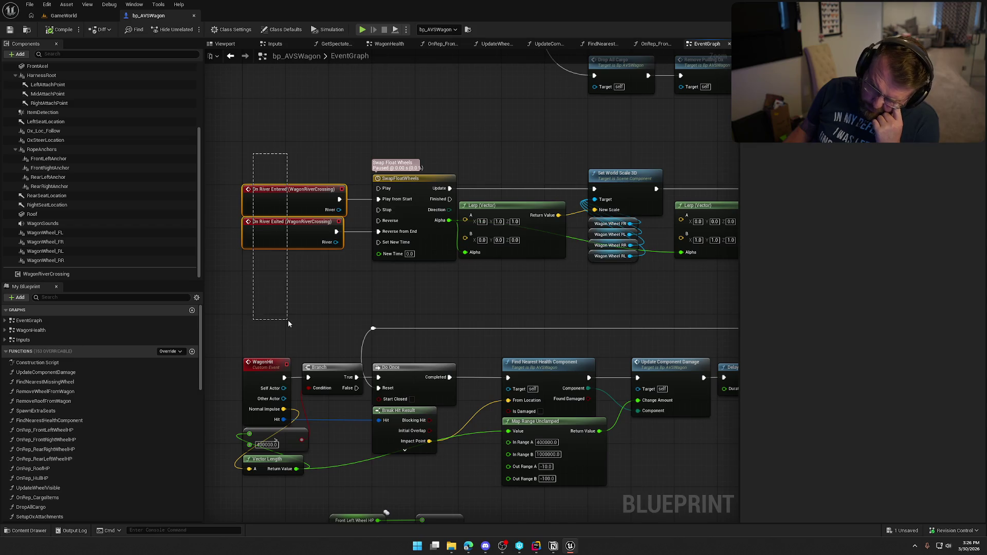
- Pan past the Floating Barrel nodes to the SwapFloatWheels timeline and On River events
left_click(412, 280)
mouse_move(411, 280)
left_mouse_down()
mouse_move(228, 270)
mouse_move(333, 283)
left_mouse_up()
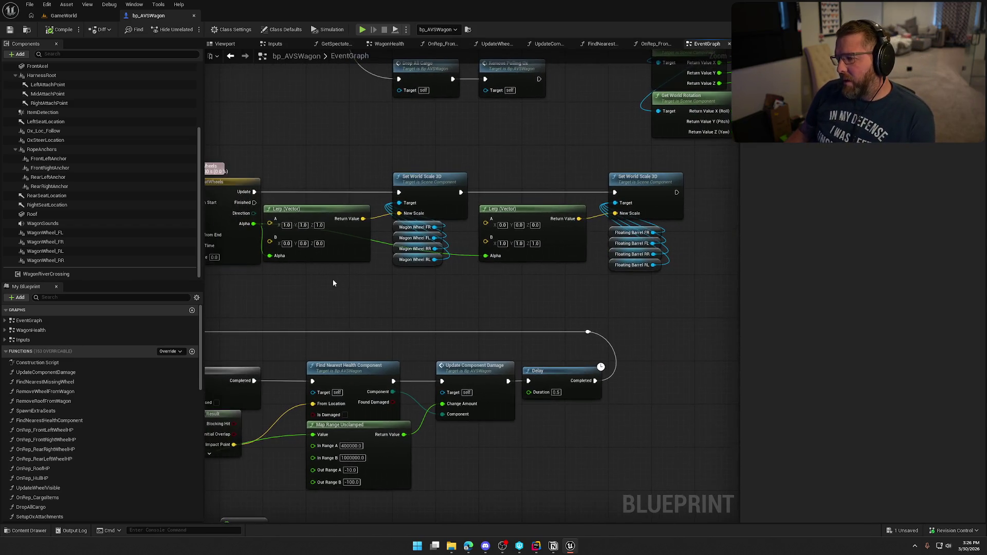
left_click_drag(677, 304, 610, 237)
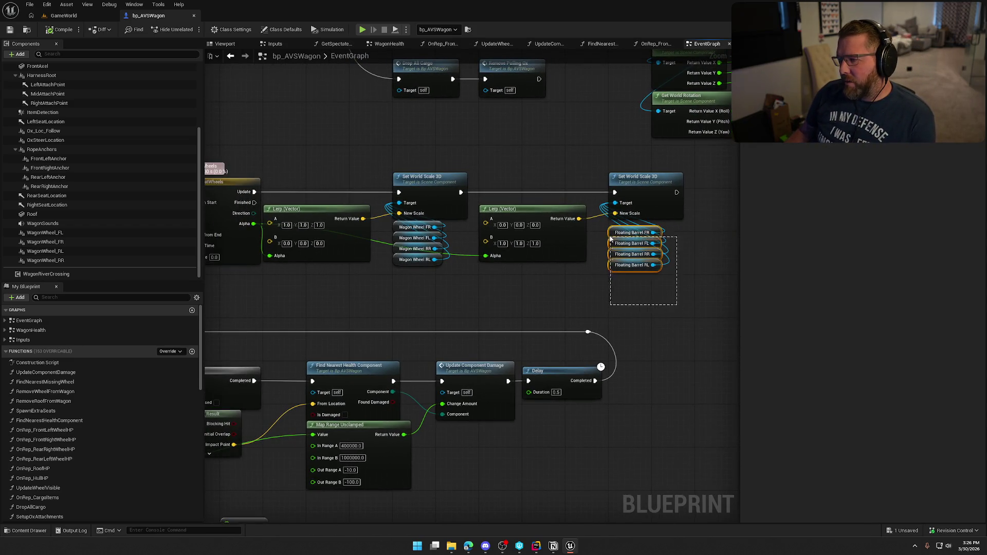
left_click(633, 296)
left_click_drag(633, 293, 661, 284)
scroll(661, 284, "down", 1)
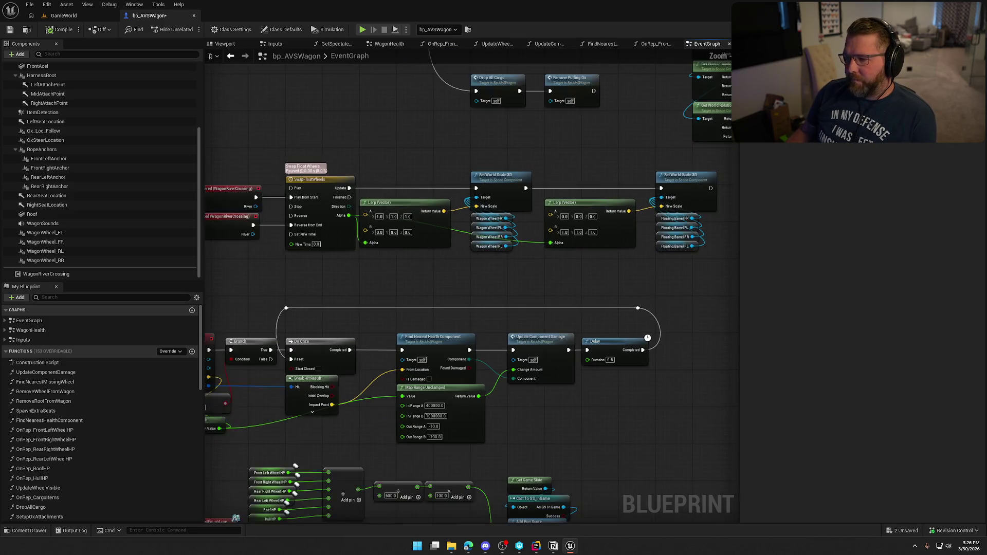
left_click_drag(597, 282, 599, 311)
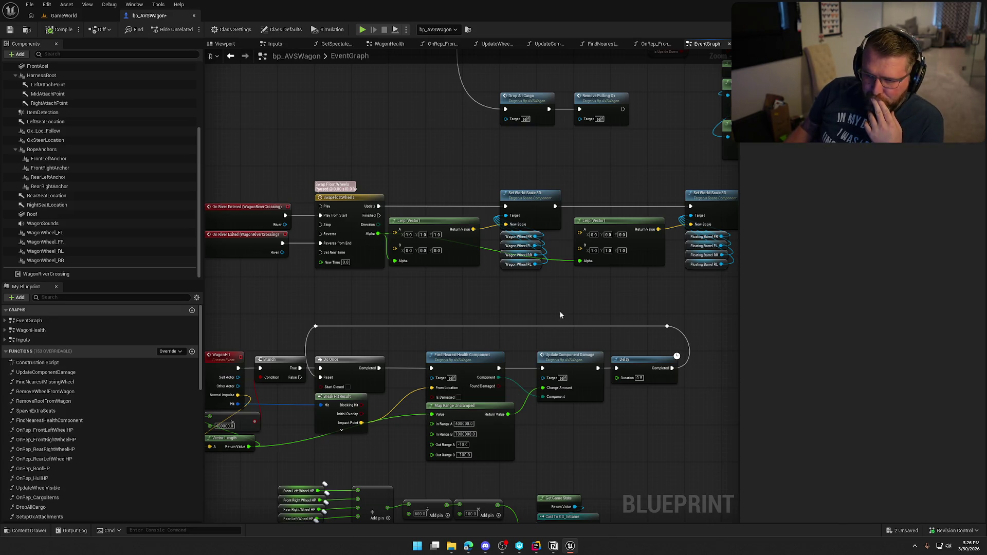
- Move the SwapFloatWheels timeline, Lerp and Set World Scale nodes right, then drag in a WagonSounds reference
left_click_drag(376, 303, 410, 296)
left_click_drag(646, 277, 231, 185)
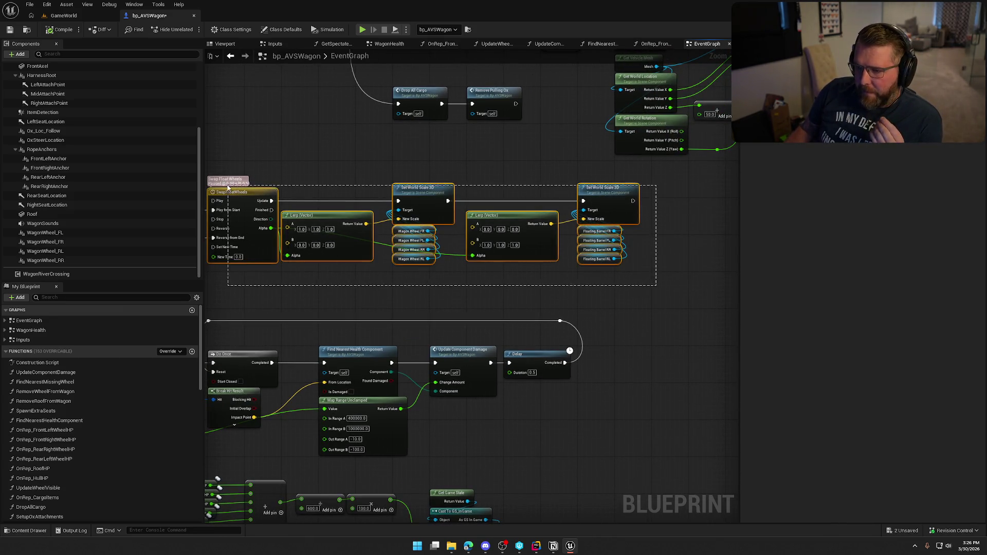
scroll(524, 149, "up", 2)
mouse_move(495, 207)
left_mouse_down()
mouse_move(637, 208)
mouse_move(617, 206)
left_mouse_up()
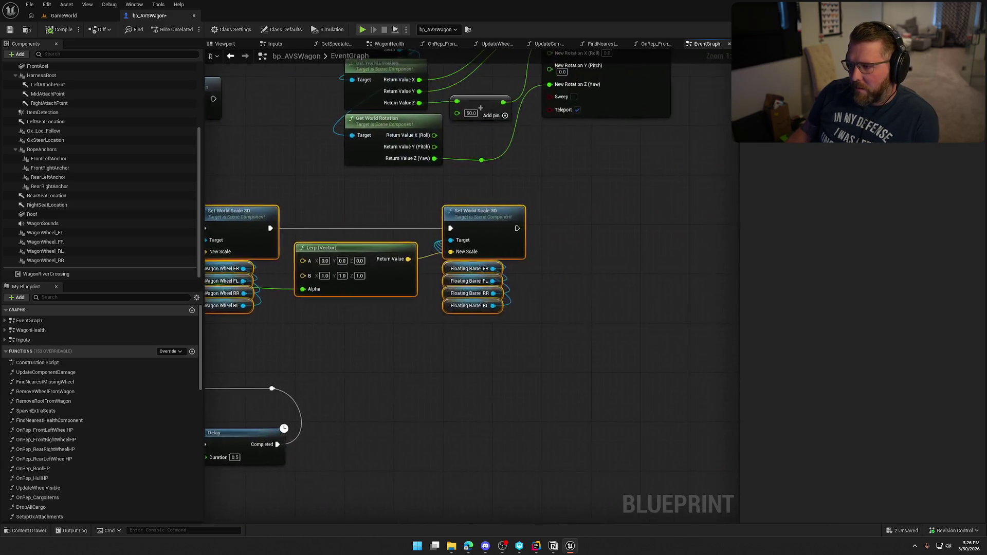
left_click(430, 206)
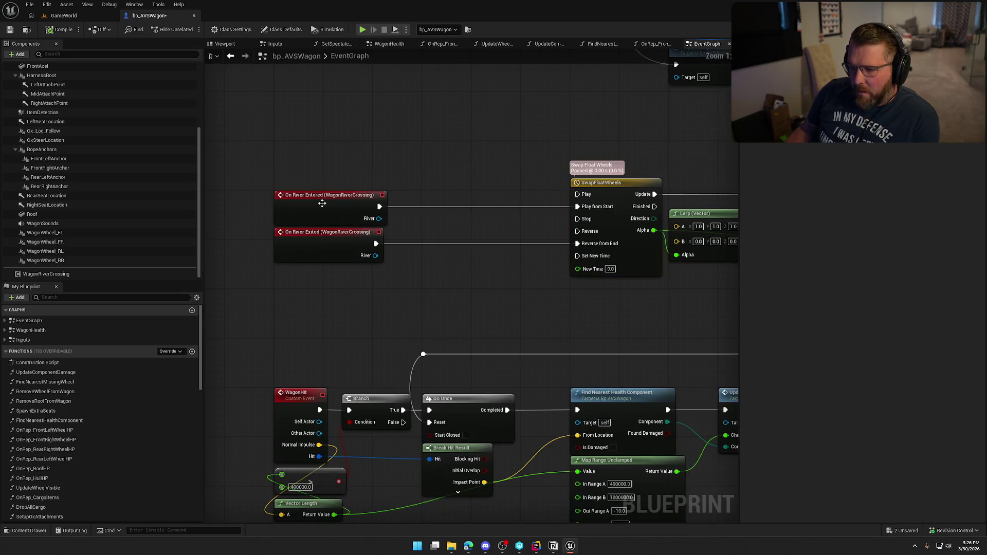
mouse_move(43, 223)
left_mouse_down()
mouse_move(208, 223)
mouse_move(365, 160)
mouse_move(440, 169)
left_mouse_up()
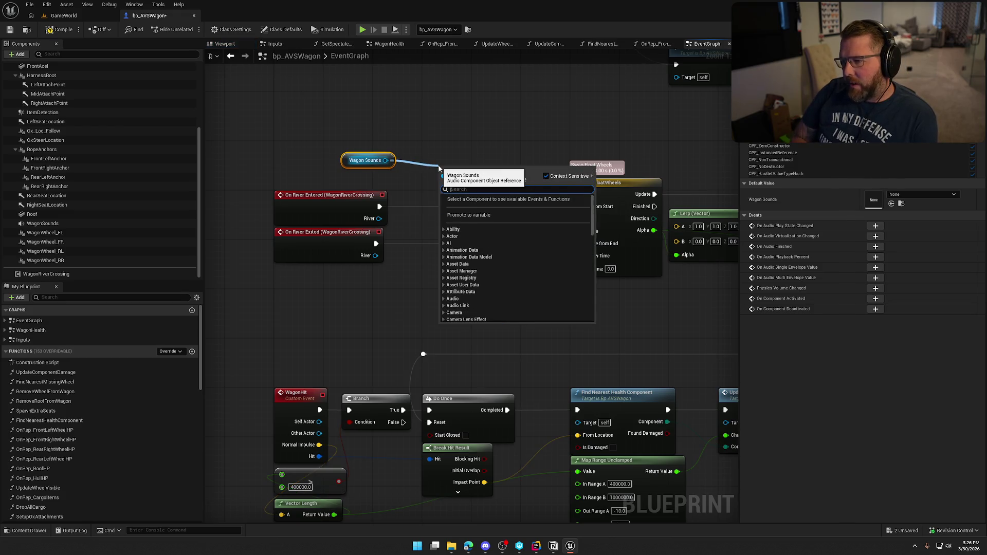
- Add a Deactivate node for Wagon Sounds between On River Entered and Play from Start
type("deactivate")
key("Return")
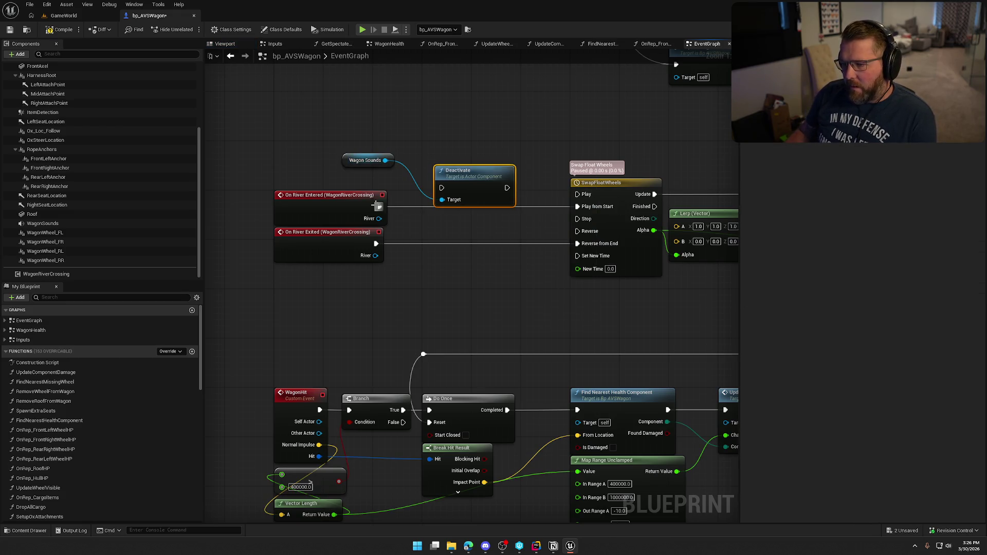
mouse_move(379, 207)
left_mouse_down()
mouse_move(441, 188)
mouse_move(531, 208)
left_mouse_up()
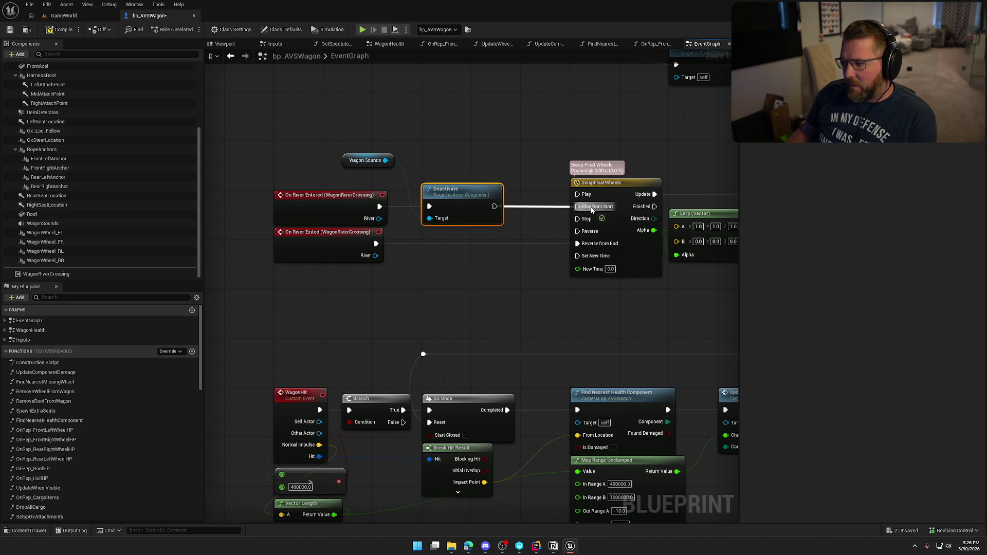
left_click_drag(591, 209, 592, 208)
mouse_move(352, 166)
left_mouse_down()
mouse_move(462, 257)
mouse_move(452, 246)
mouse_move(460, 272)
left_mouse_up()
- Add an Activate node for Wagon Sounds between On River Exited and Reverse from End, then save bp_AVSWagon
type("activate")
key("Return")
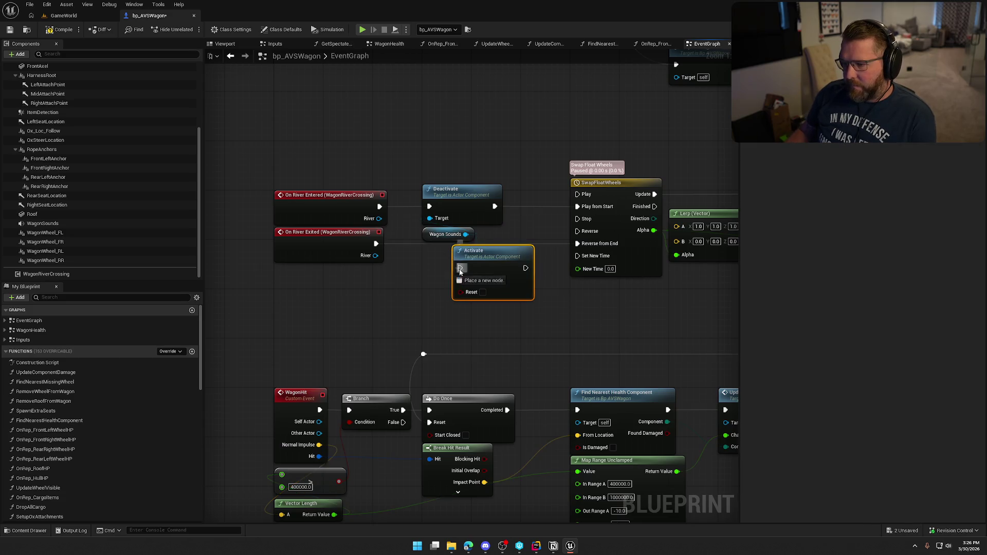
left_click_drag(374, 247, 375, 244)
left_click_drag(525, 268, 577, 243)
left_click_drag(495, 261, 464, 256)
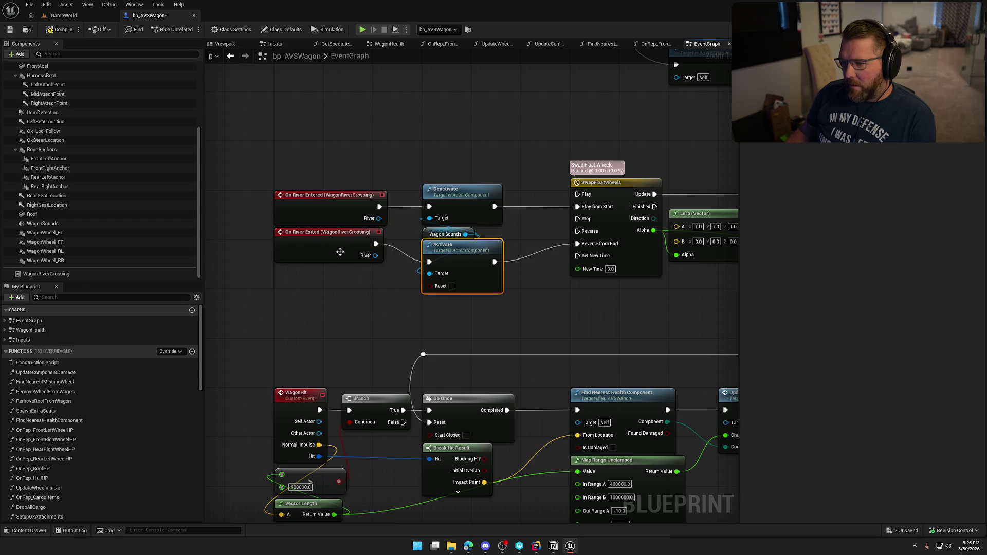
left_click_drag(341, 252, 341, 270)
left_click(538, 313)
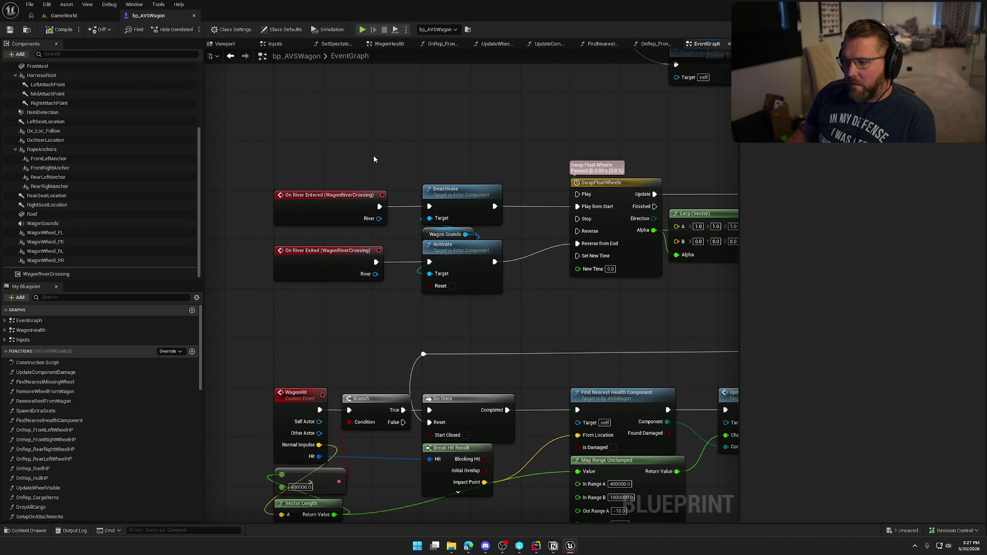
key("ctrl+s")
- Start a play session in GameWorld and walk the character up to the wagon's ox
left_click(63, 16)
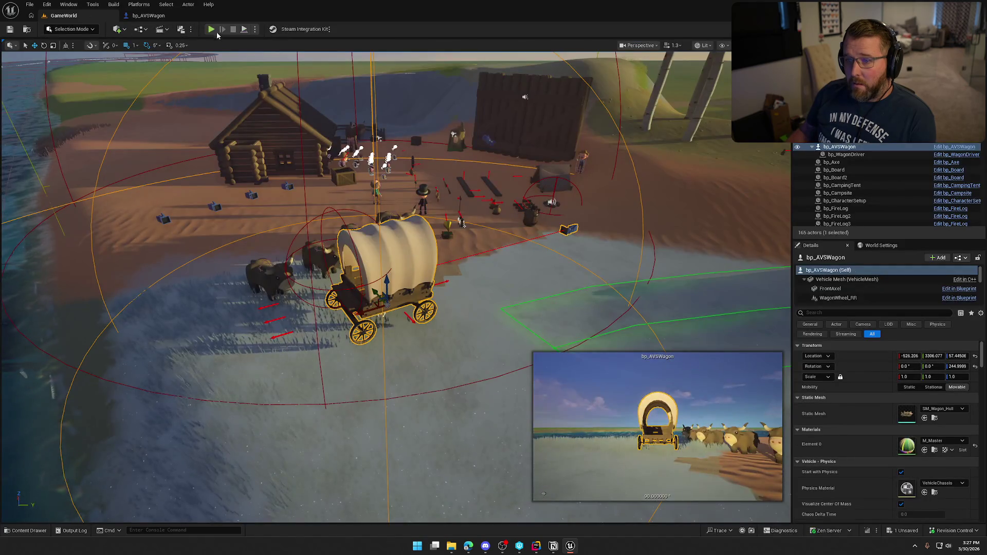
key("alt+p")
key("w")
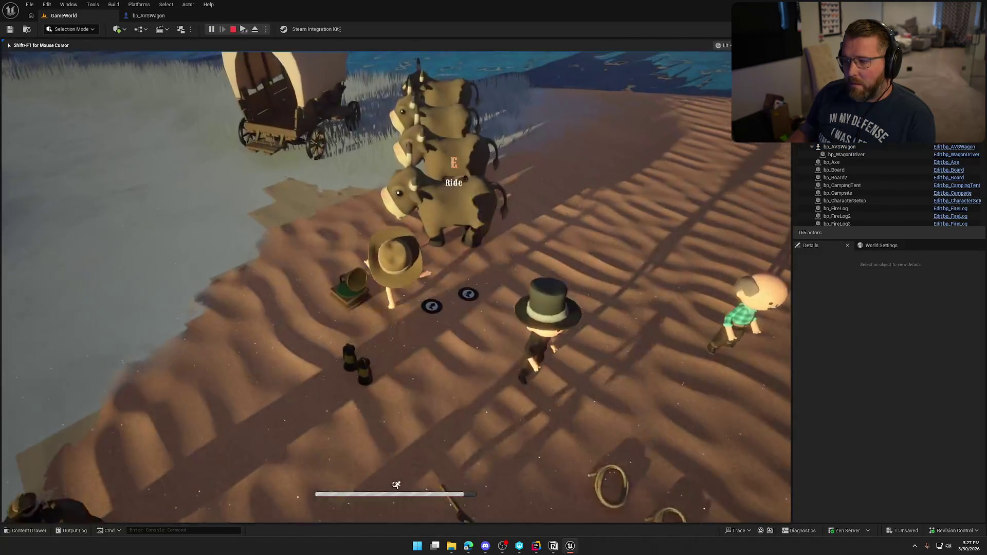
key("w")
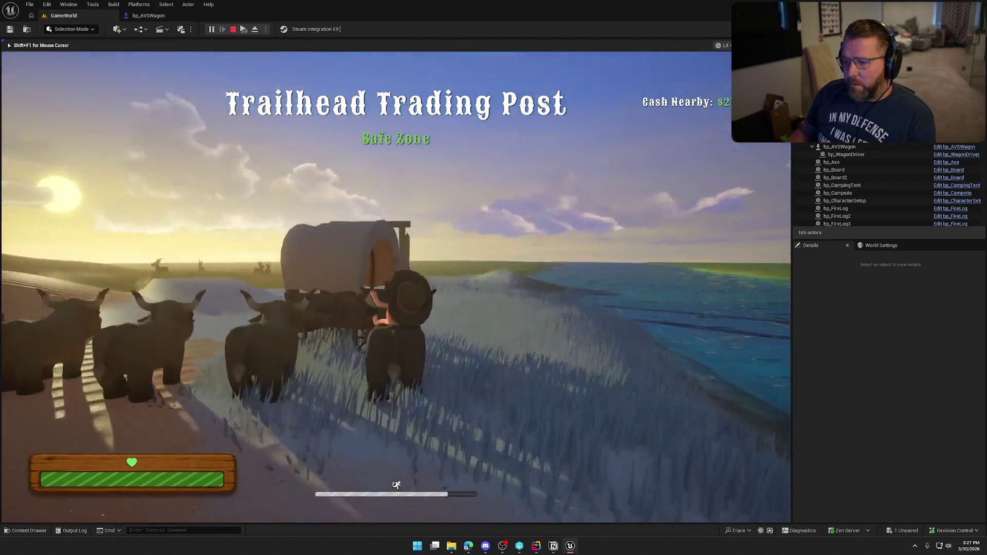
key("w")
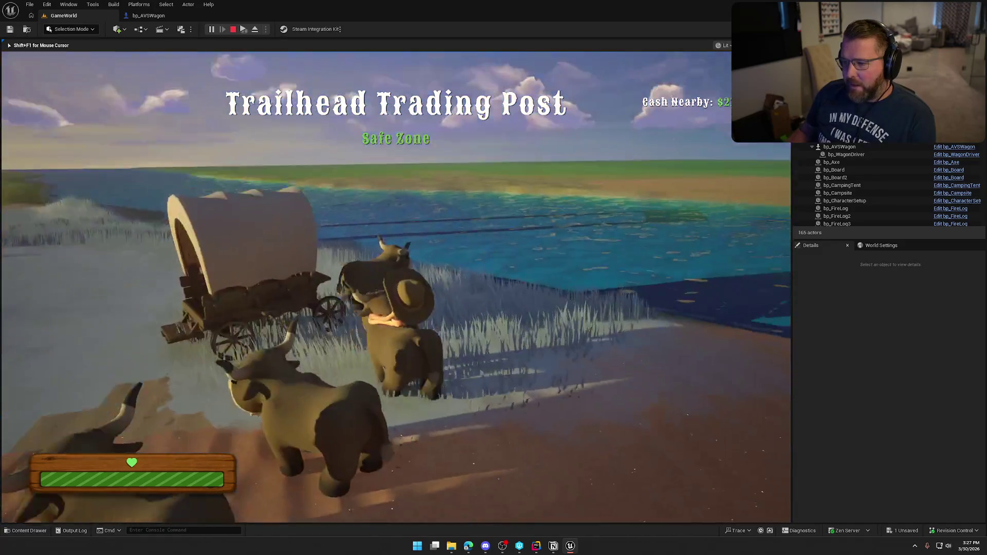
key("w")
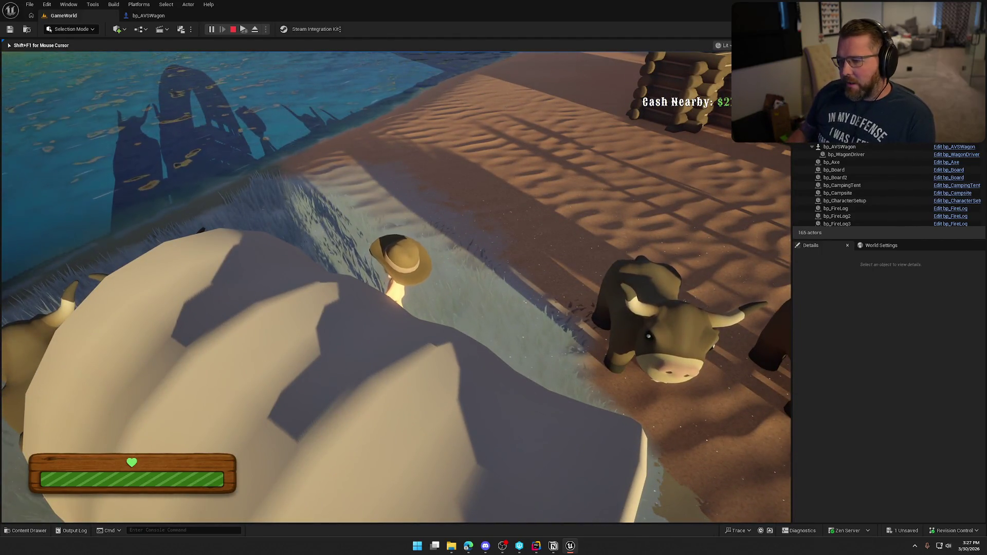
key("w")
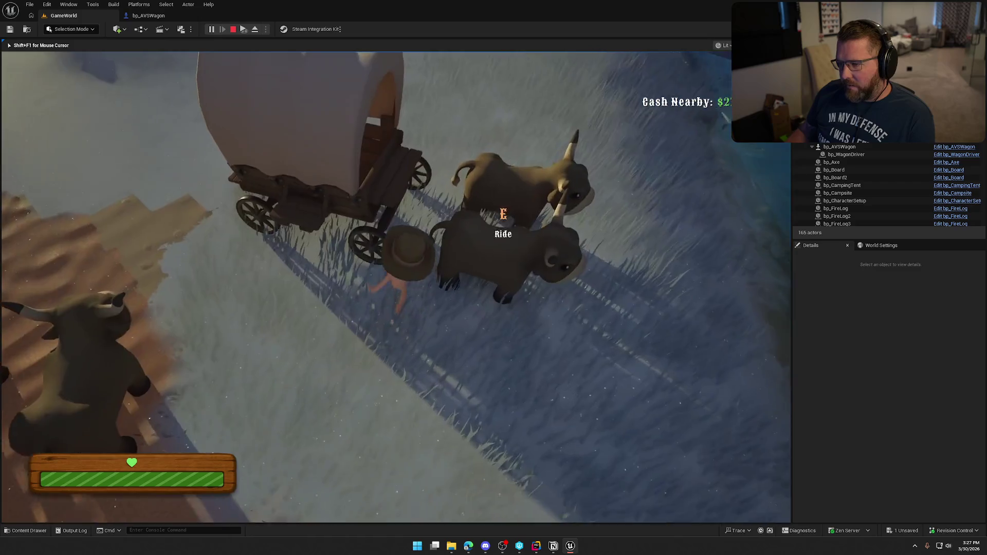
key("w")
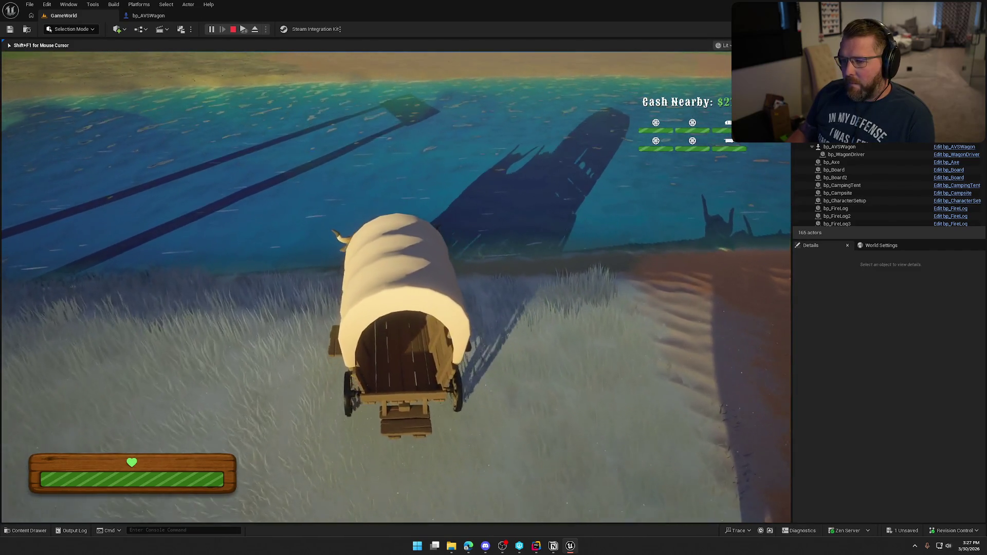
- Drive the wagon through the shallow water onto the sand, then steer it back toward the river
key("w")
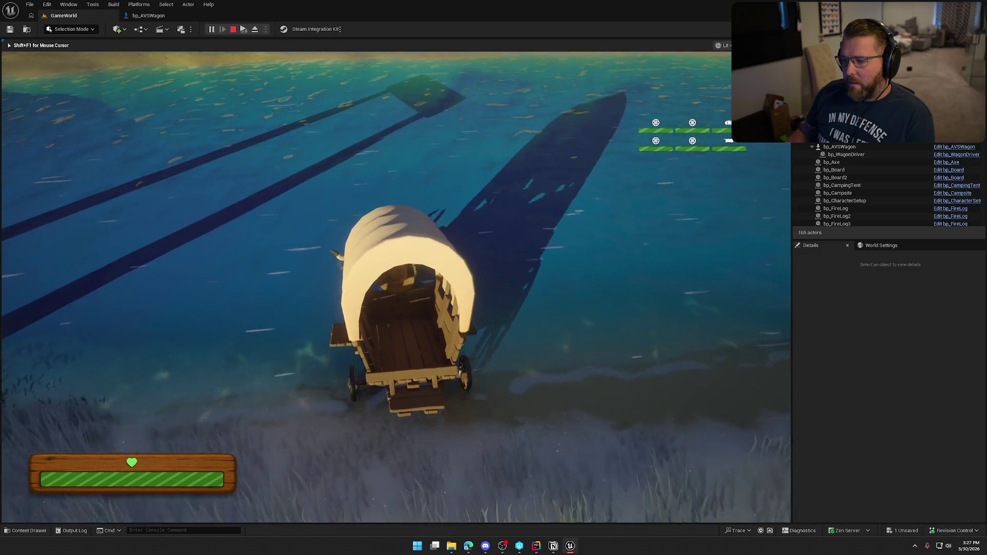
key("w")
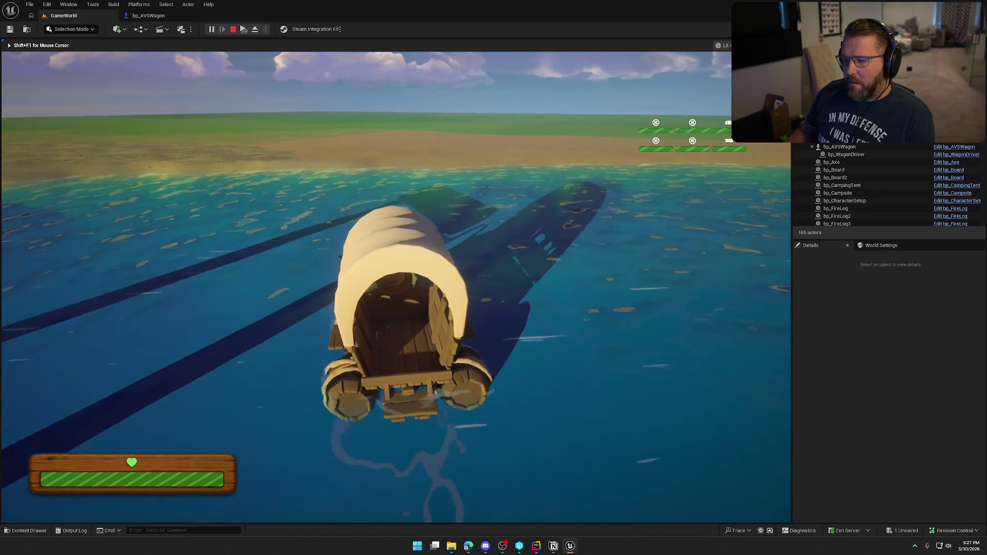
key("a")
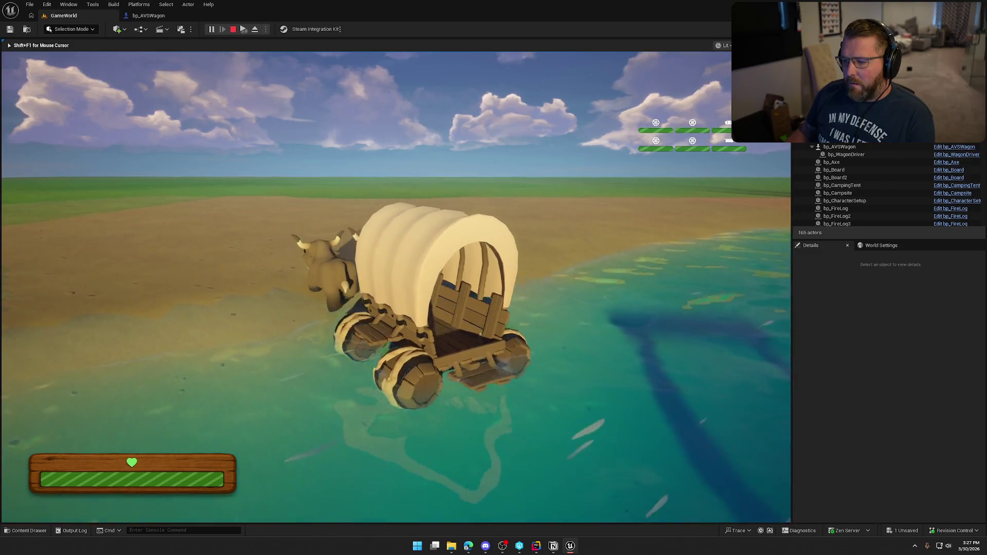
key("d")
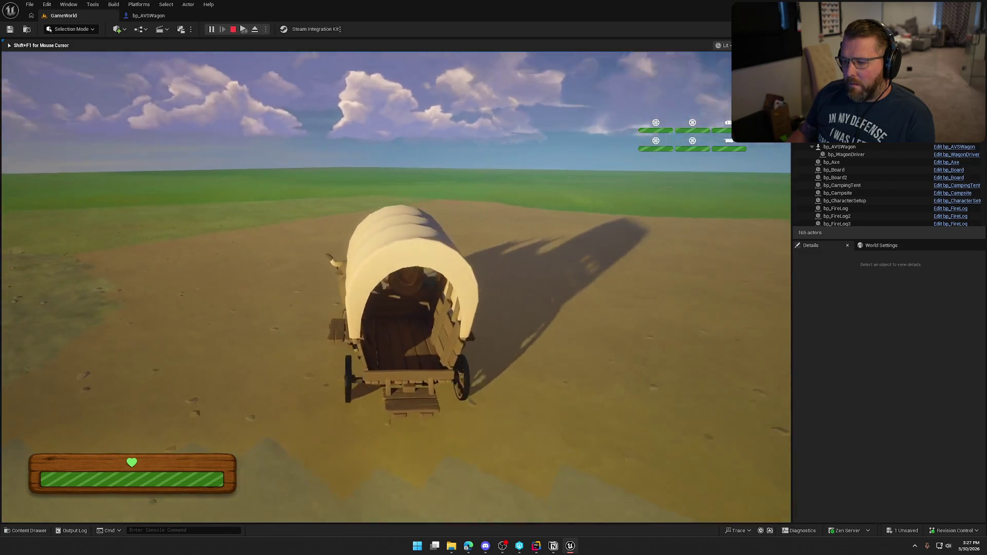
key("a")
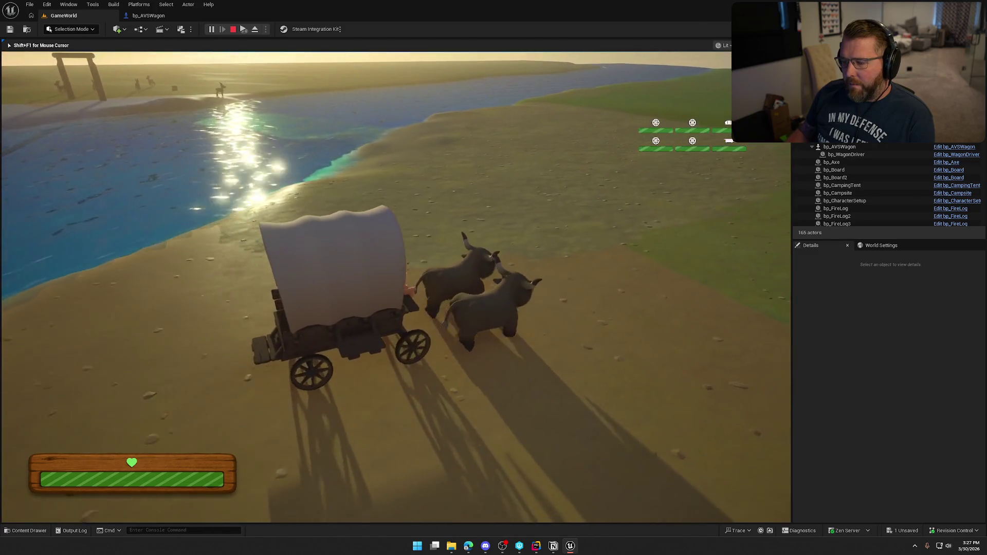
key("a")
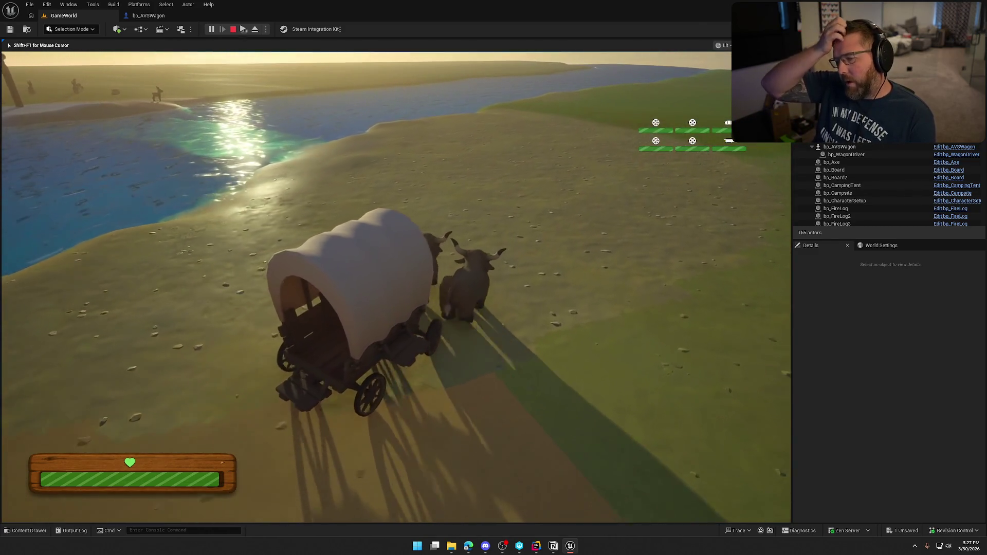
key("a")
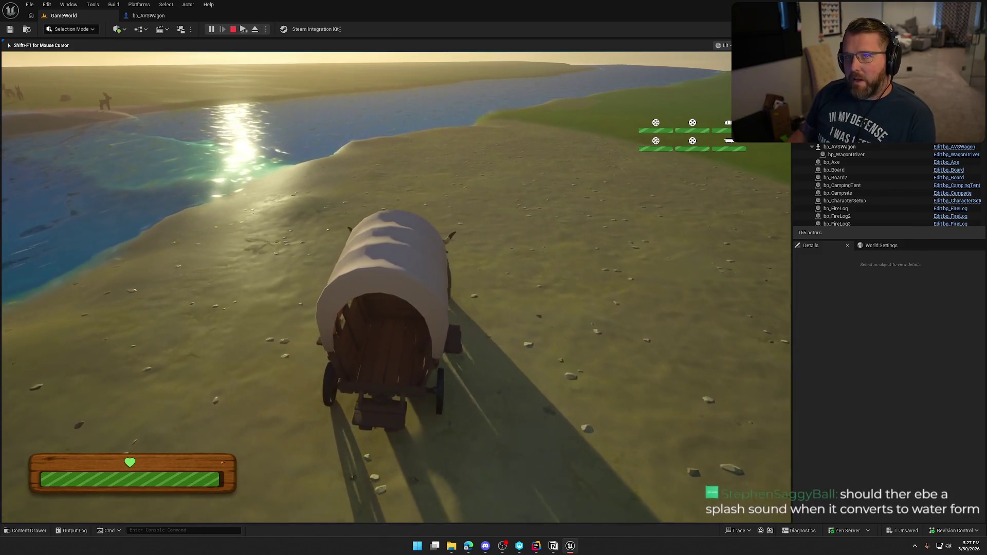
key("a")
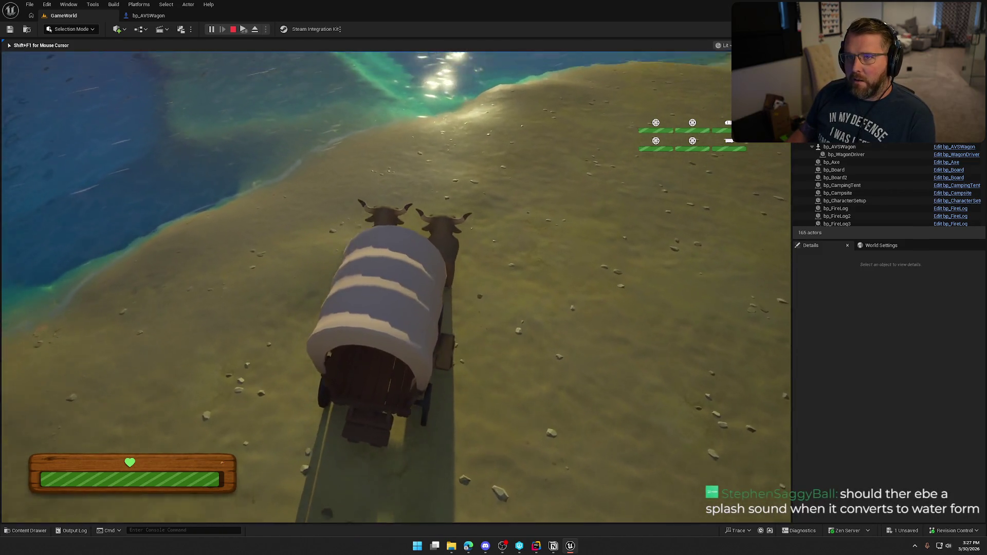
key("a")
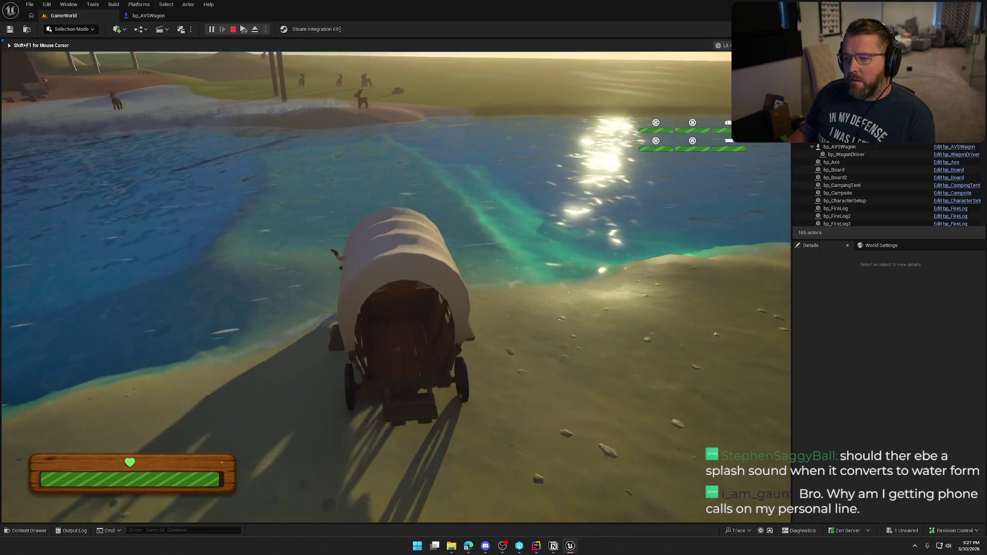
- Drive the wagon across the river onto the grassy shore, then end the play session
key("w")
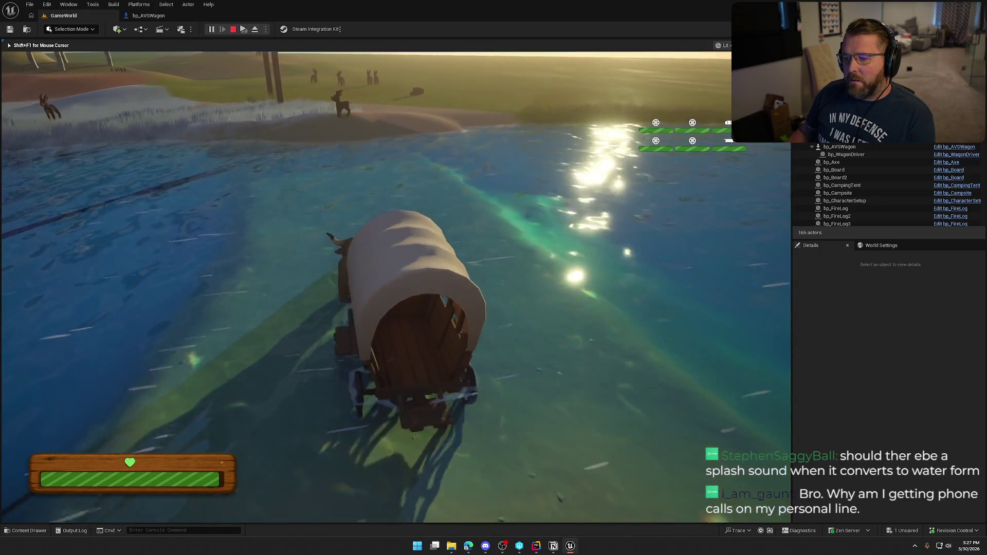
key("w")
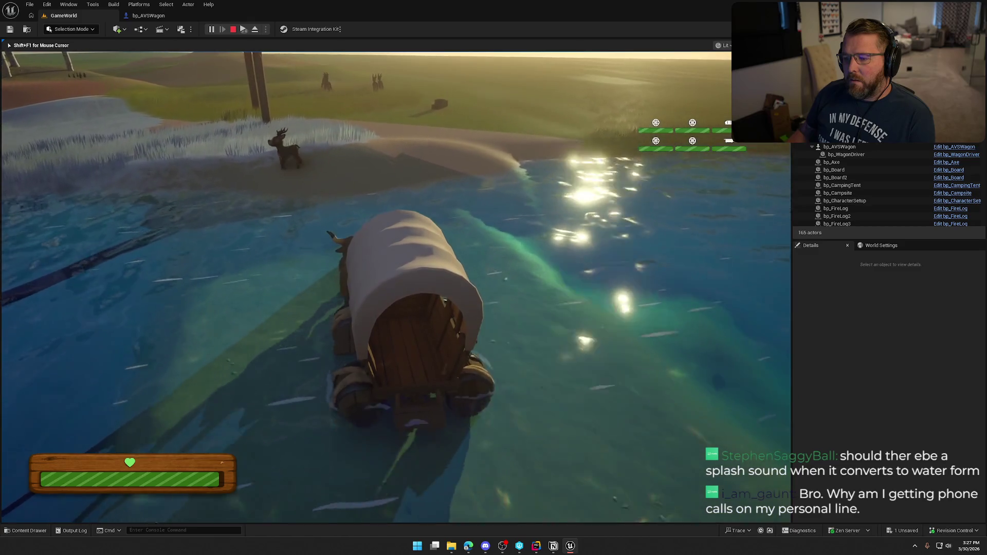
key("w")
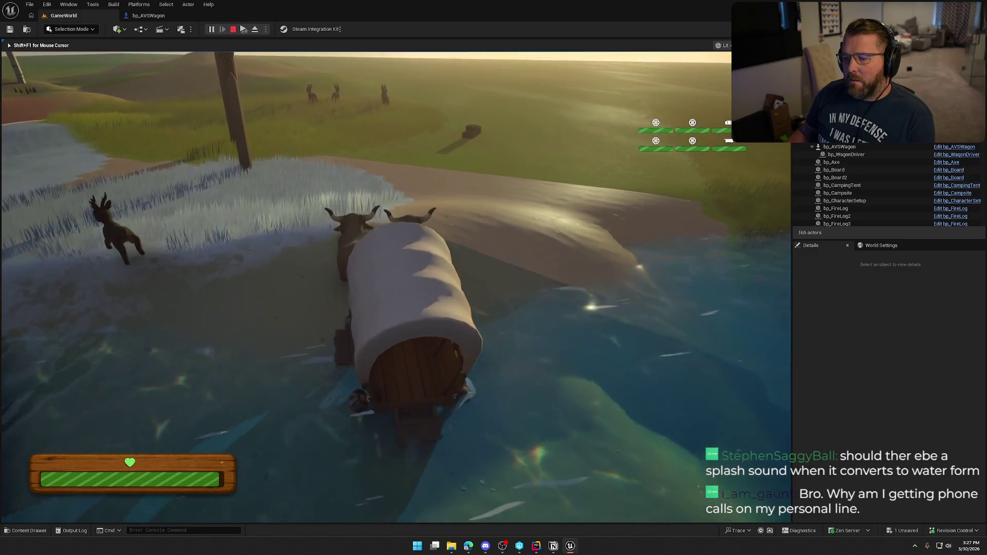
key("w")
key("Escape")
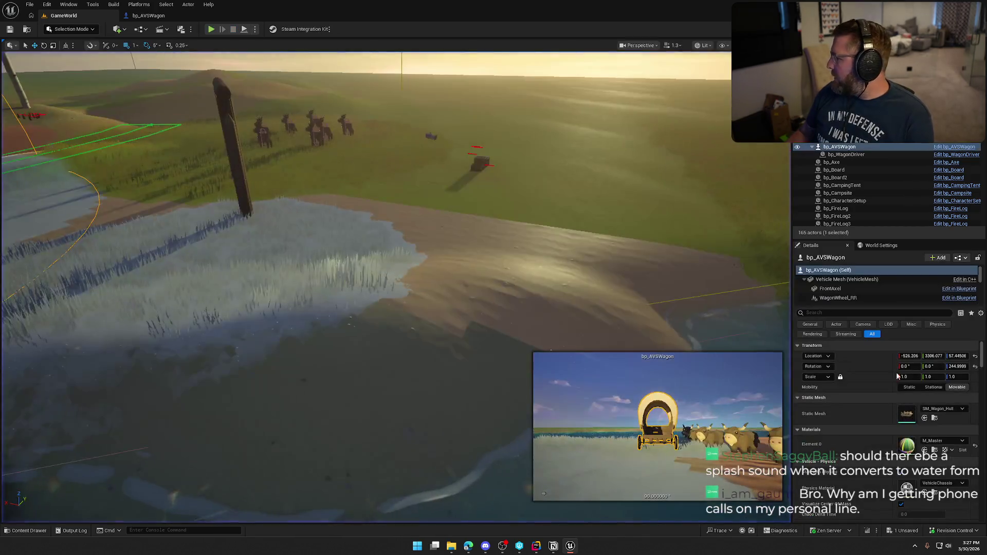
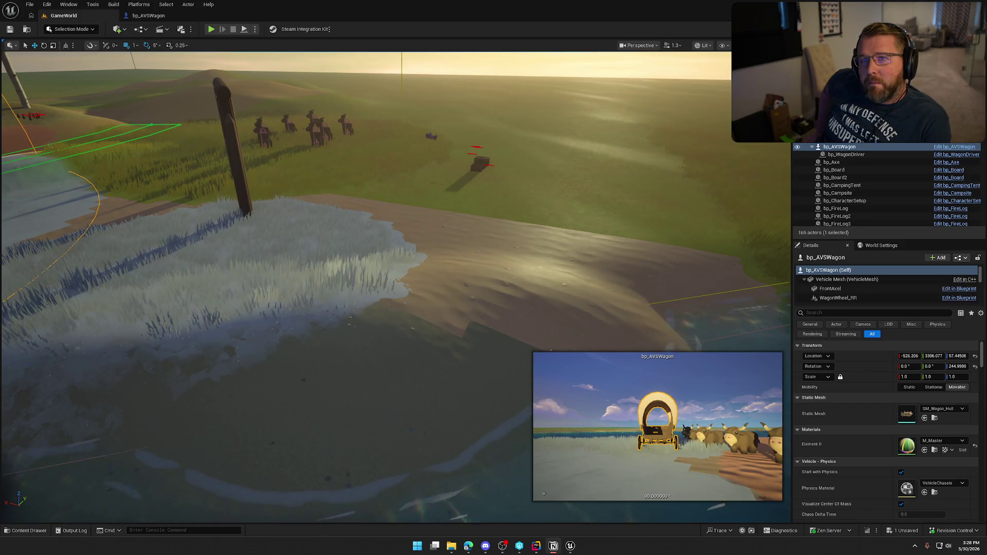
- Frame the campsite from overhead and save all changes, checking out bp_Hammer when prompted
key("Escape")
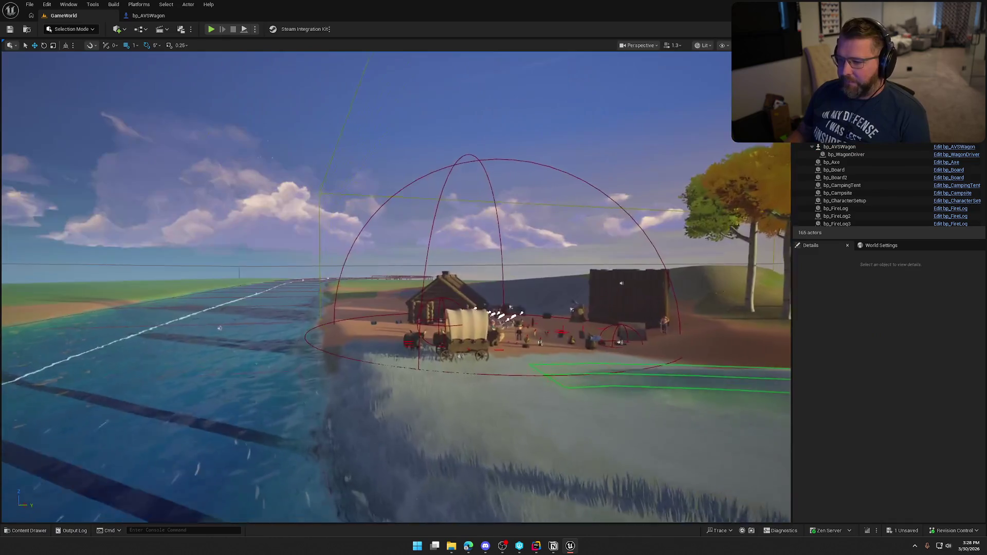
left_click_drag(400, 279, 400, 279)
key("ctrl+shift+s")
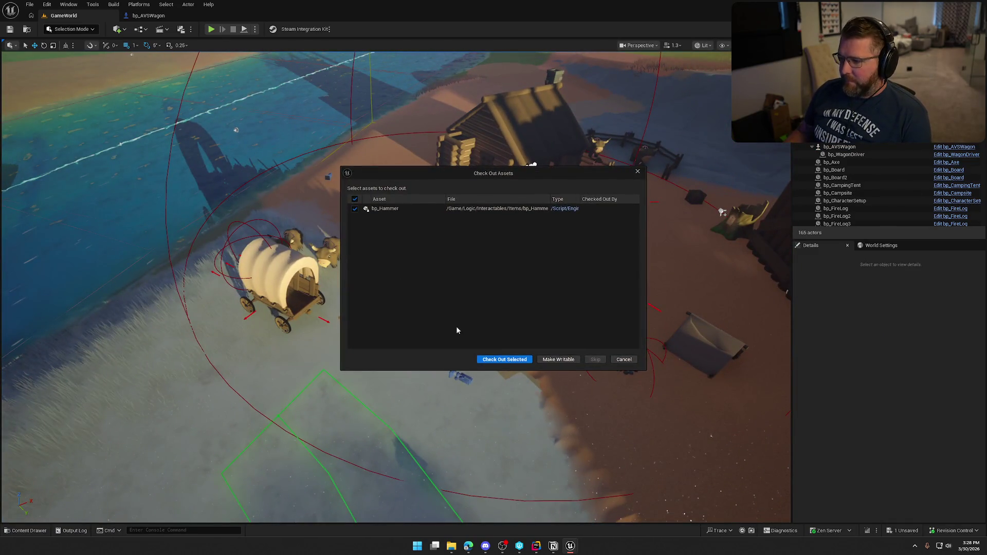
left_click(502, 359)
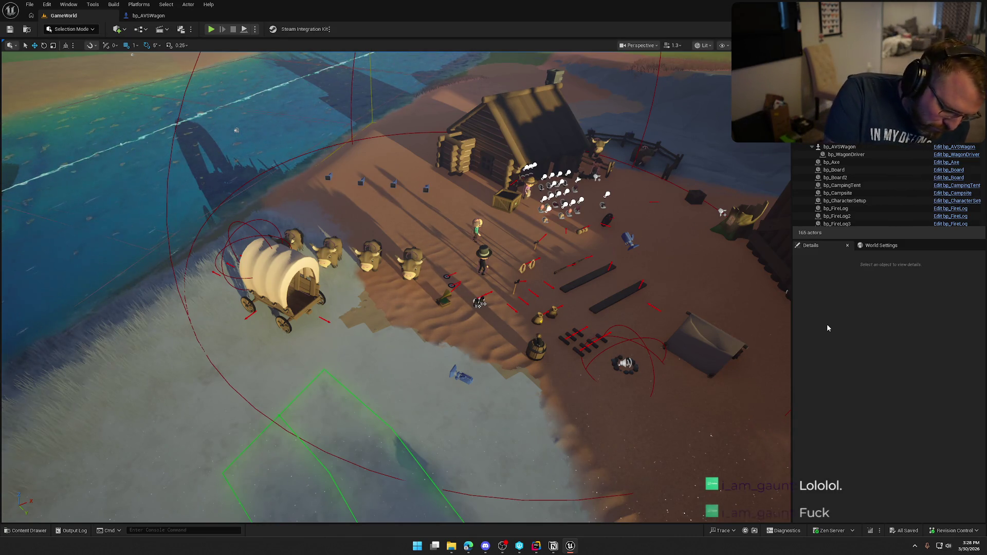
left_click(826, 325)
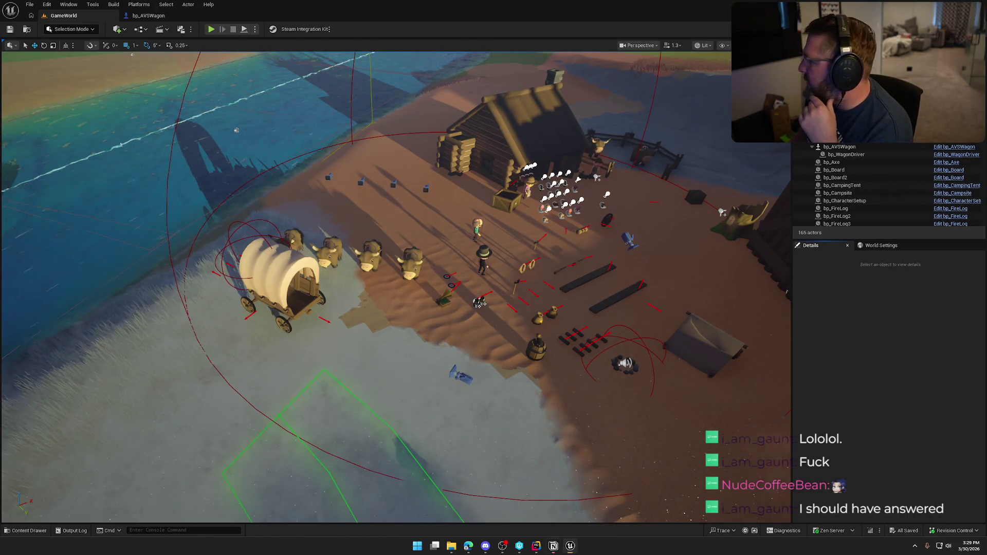
- Switch to Notion and close the Sound Pass and Polish To Do pages to return to the To Do board
key("alt+Tab")
scroll(462, 448, "down", 10)
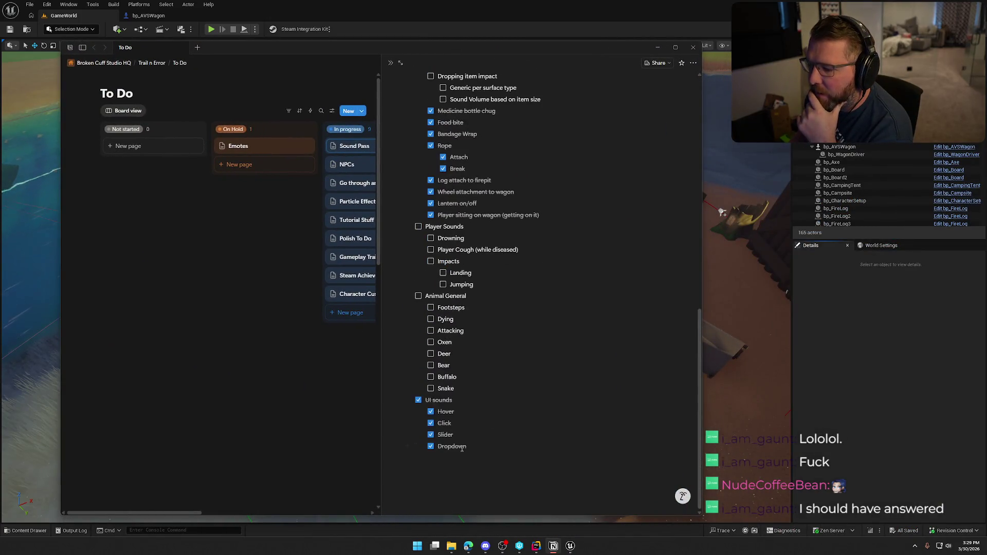
scroll(461, 442, "up", 5)
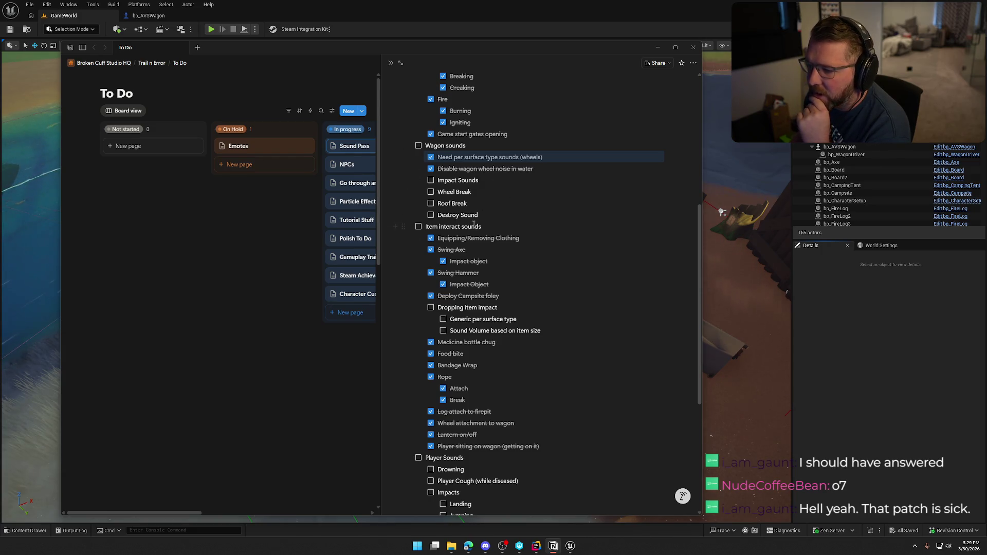
left_click(288, 260)
left_click(350, 240)
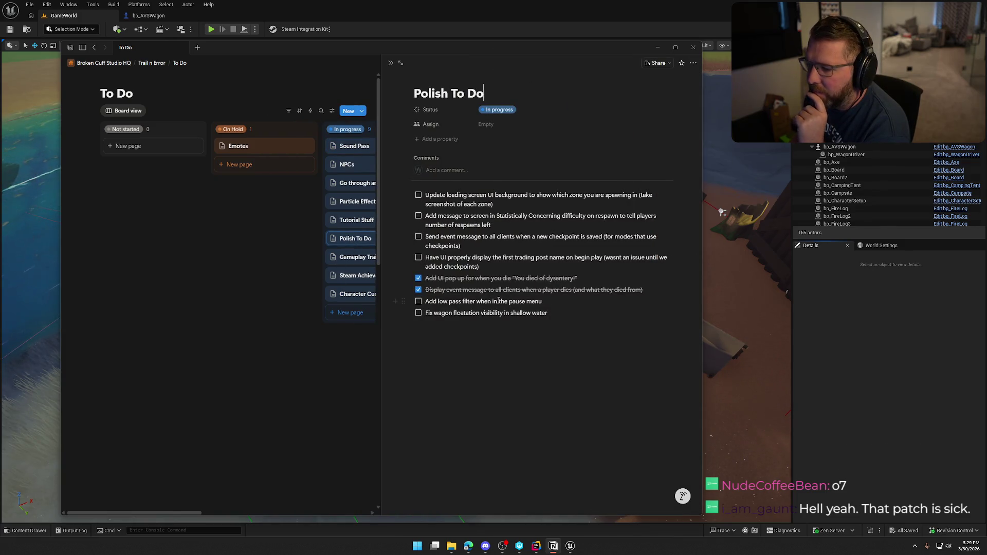
left_click(256, 265)
- Reopen the Sound Pass checklist and scroll down to its Animal General section
left_click(354, 146)
scroll(539, 361, "down", 3)
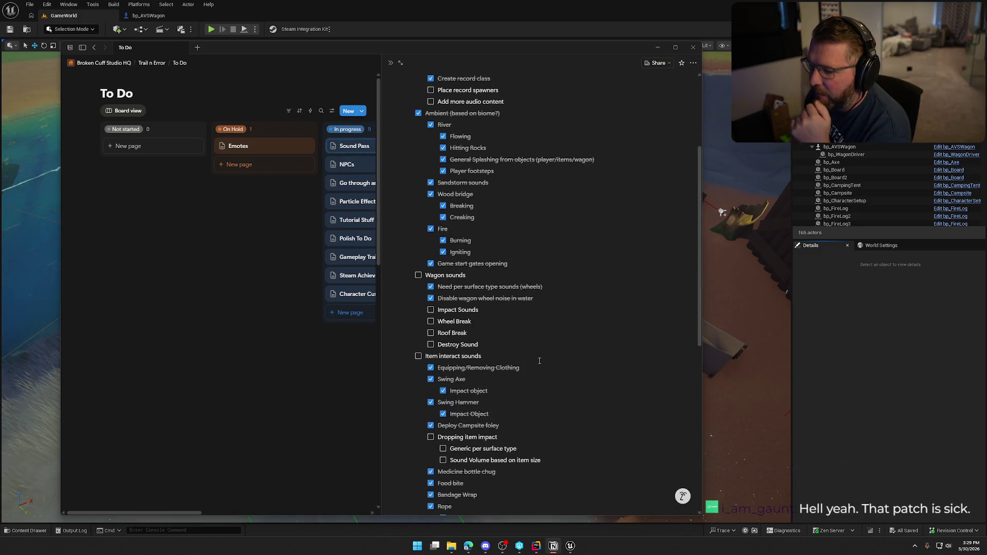
scroll(539, 361, "up", 2)
scroll(488, 375, "down", 3)
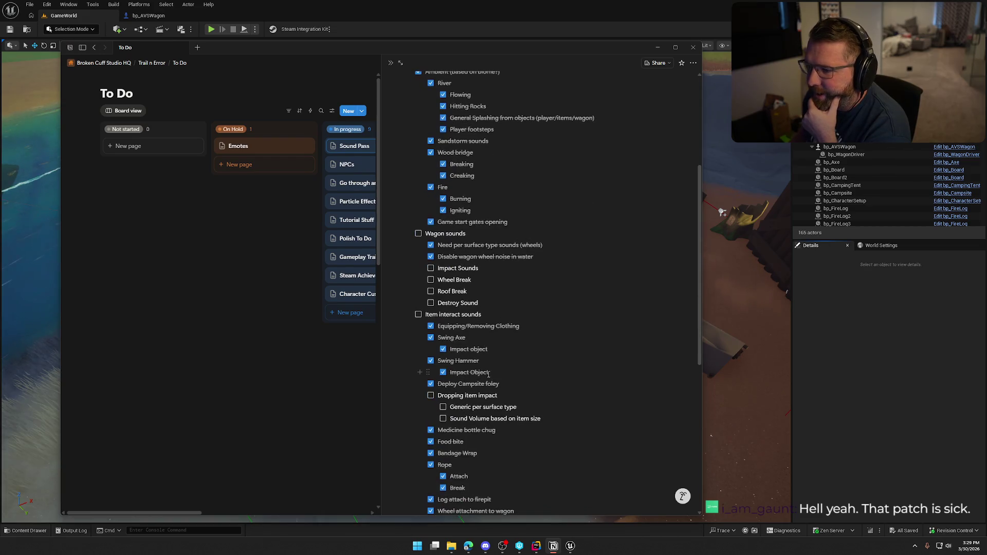
scroll(489, 374, "down", 1)
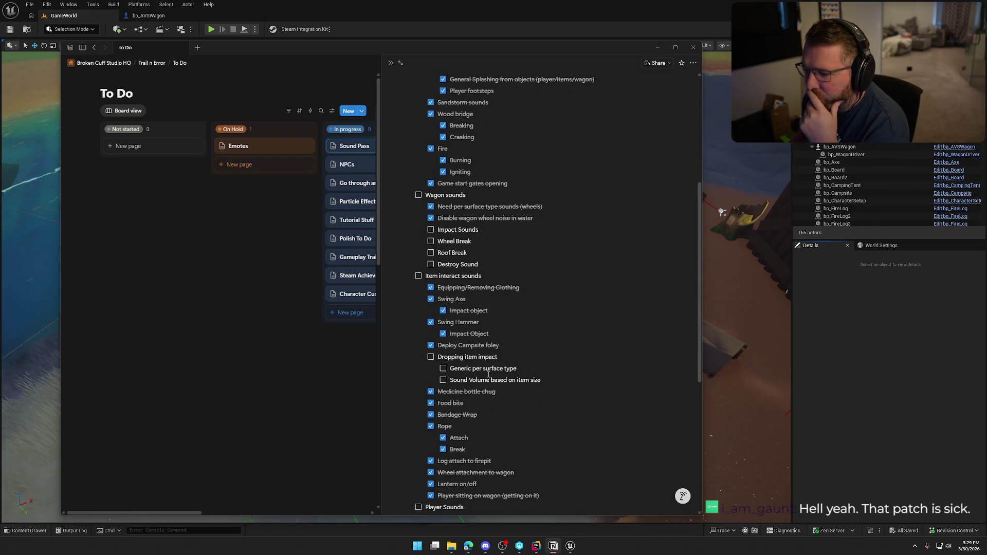
scroll(489, 375, "down", 3)
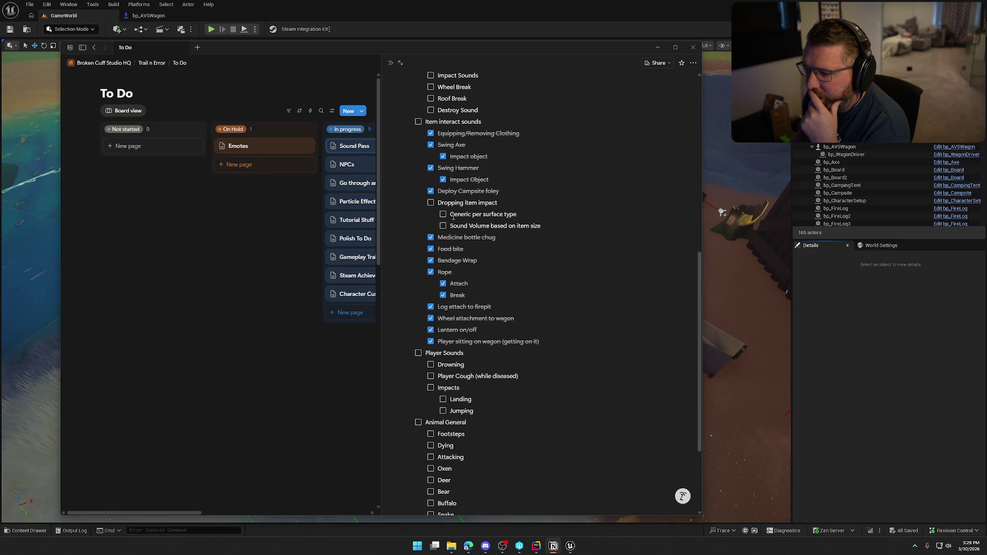
scroll(539, 302, "down", 3)
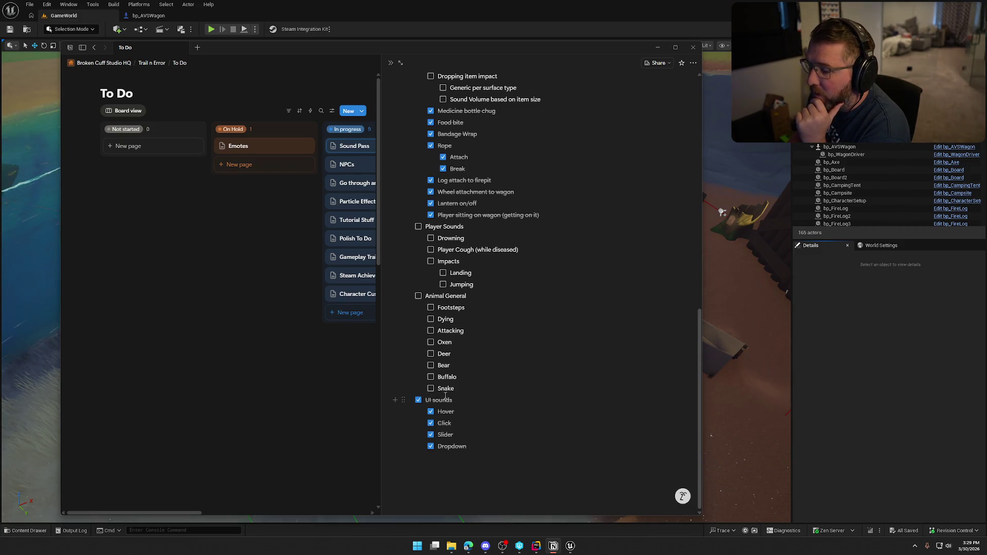
- Add an indented 'Rattle to warn' to-do nested under the Snake item
left_click(470, 389)
key("Return")
key("Tab")
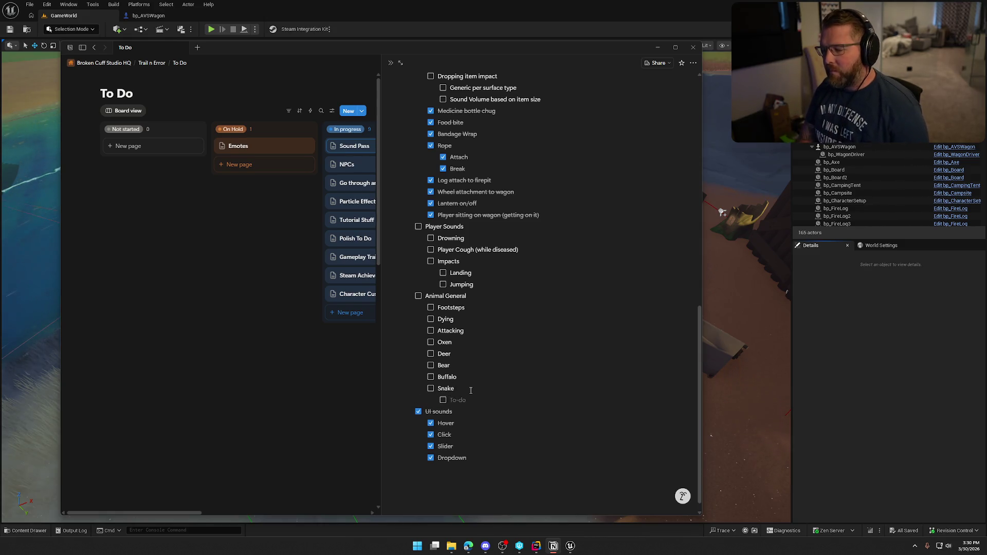
type("Rattle to warn")
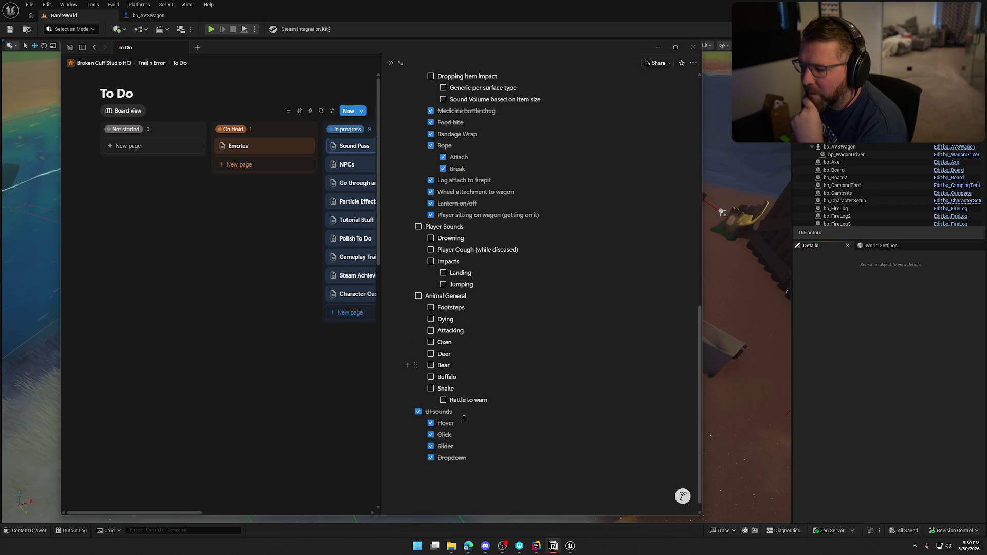
scroll(492, 406, "up", 4)
scroll(493, 403, "down", 3)
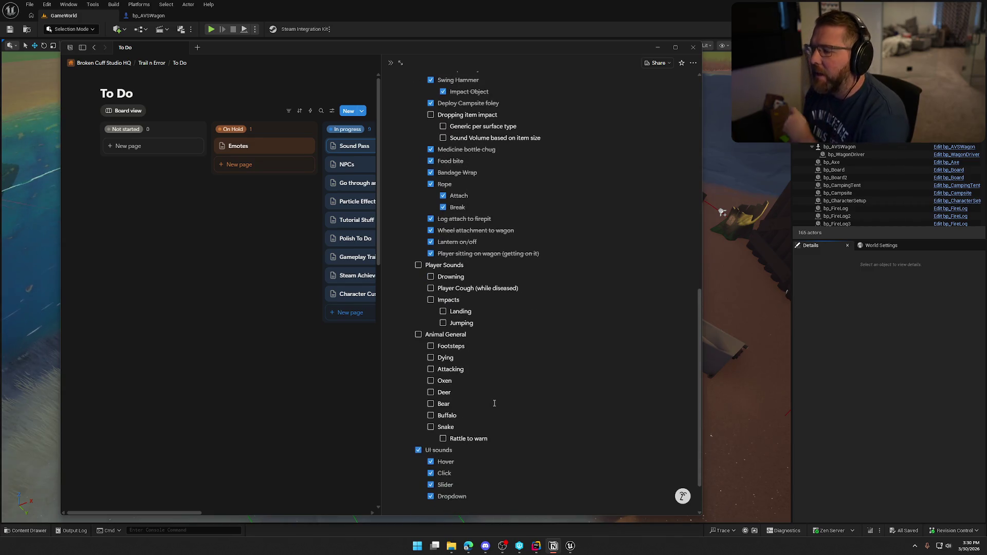